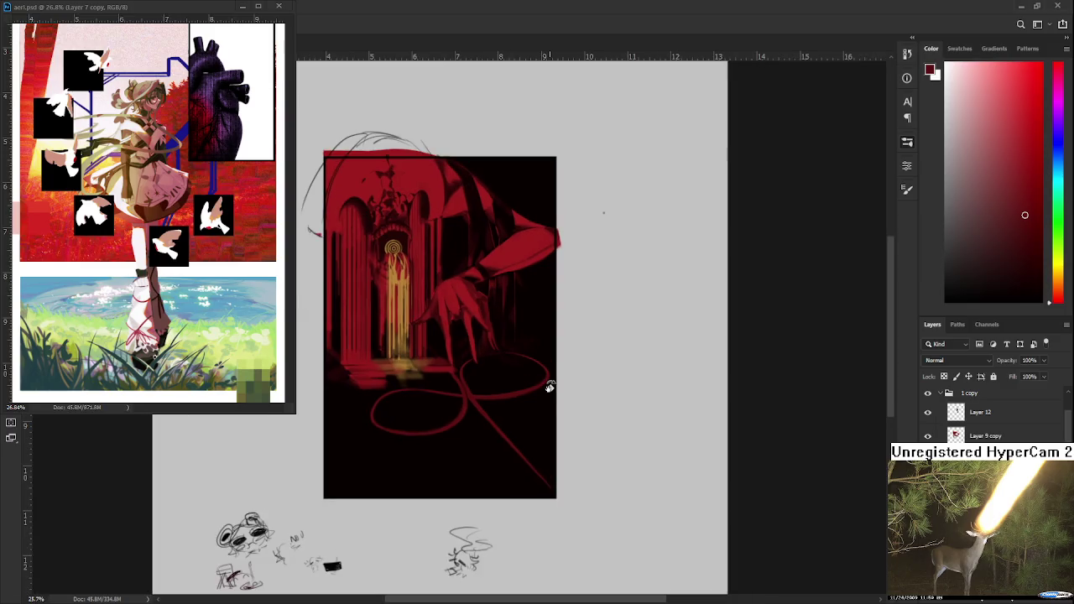
- Free-transform the ribbon layer, pulling all four corners into a receding floor trapezoid, and commit
key(ctrl+t)
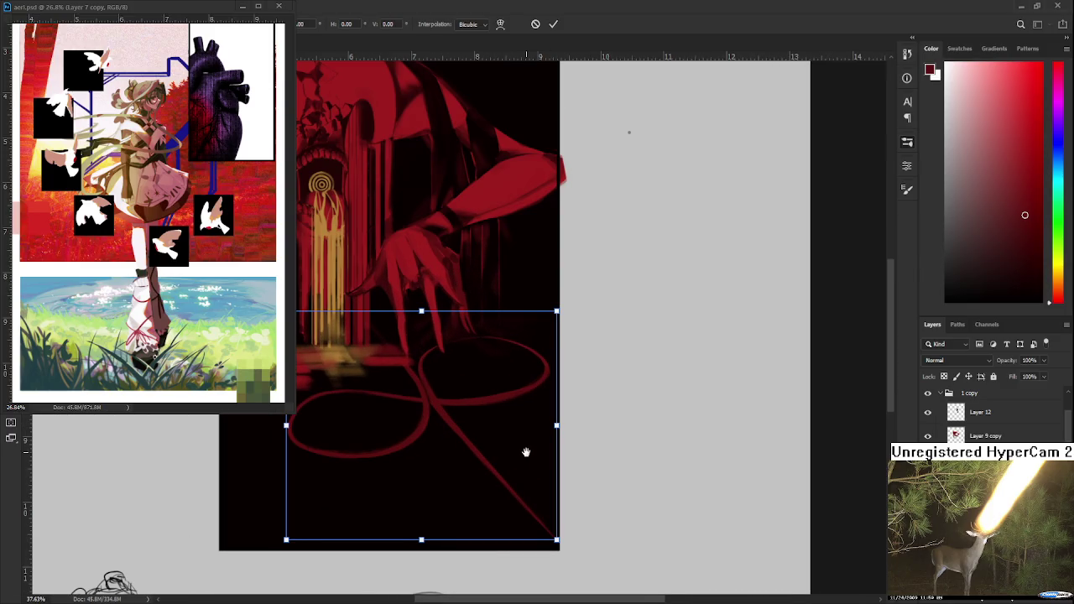
drag(529, 454, 611, 432)
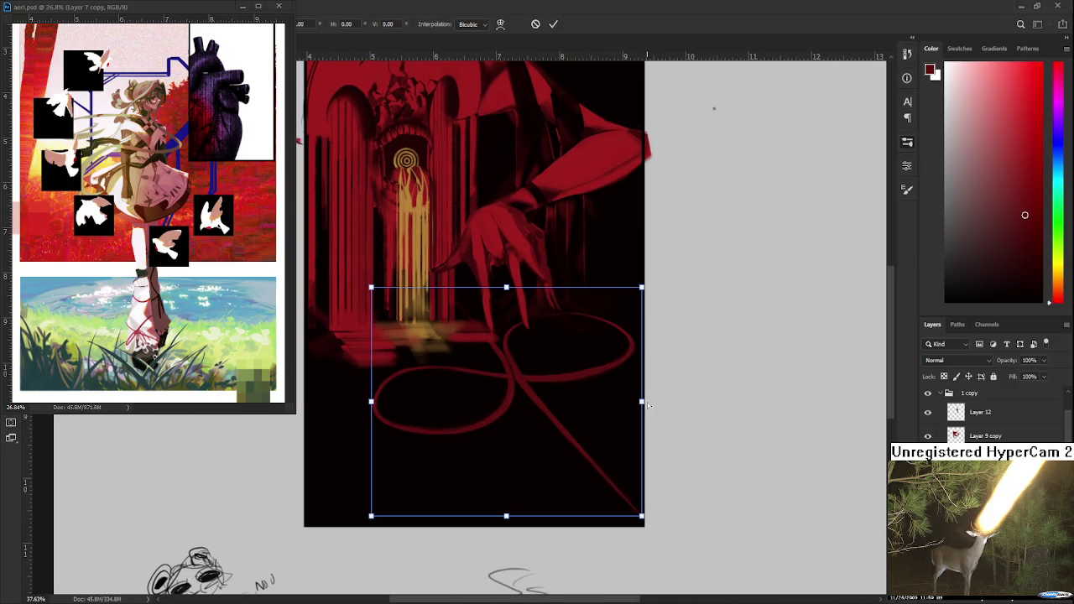
drag(642, 516, 622, 507)
key(ctrl+z)
drag(643, 289, 657, 299)
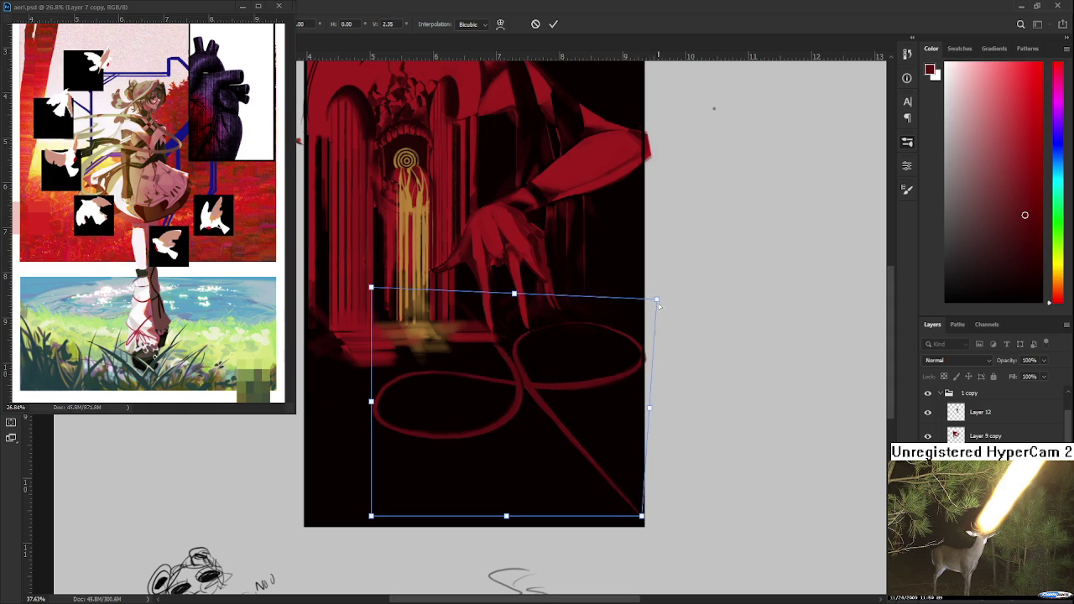
mouse_move(506, 517)
mouse_down()
mouse_move(474, 483)
mouse_move(504, 475)
mouse_move(484, 492)
mouse_up()
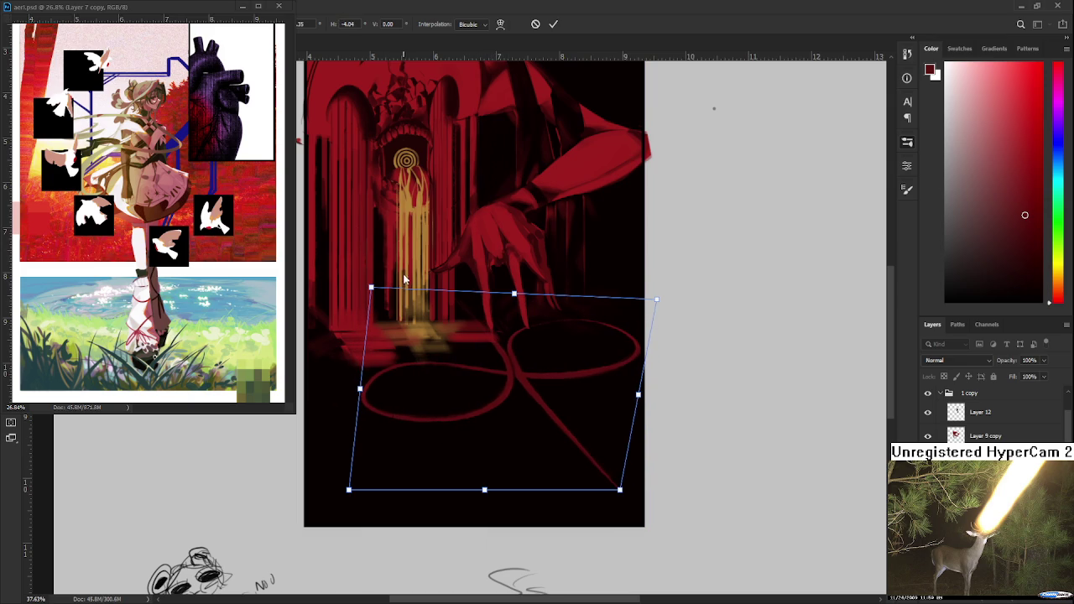
drag(371, 289, 370, 285)
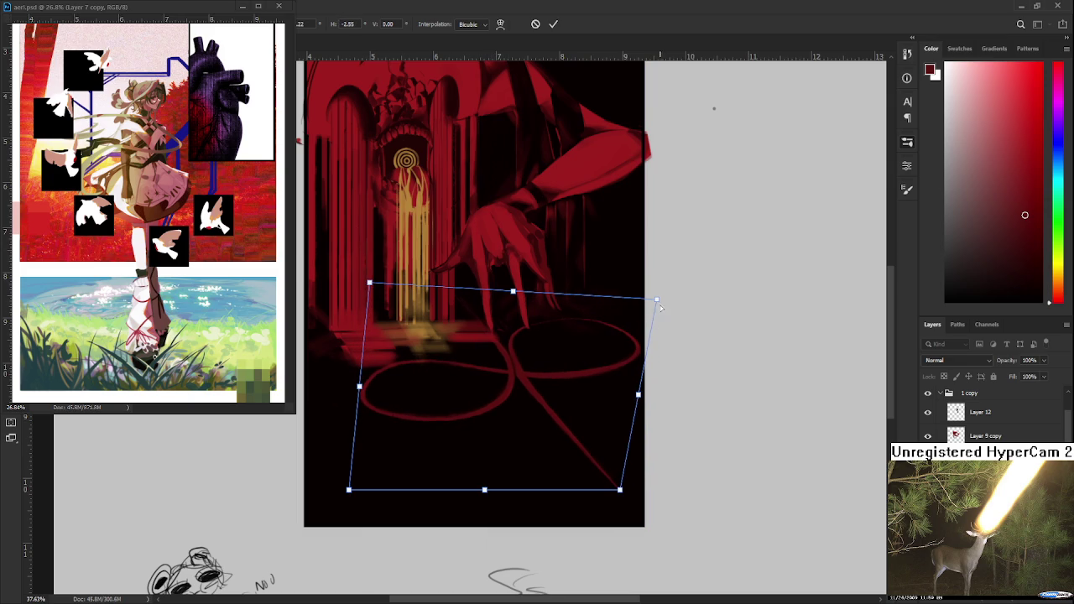
drag(658, 300, 655, 299)
drag(349, 490, 355, 485)
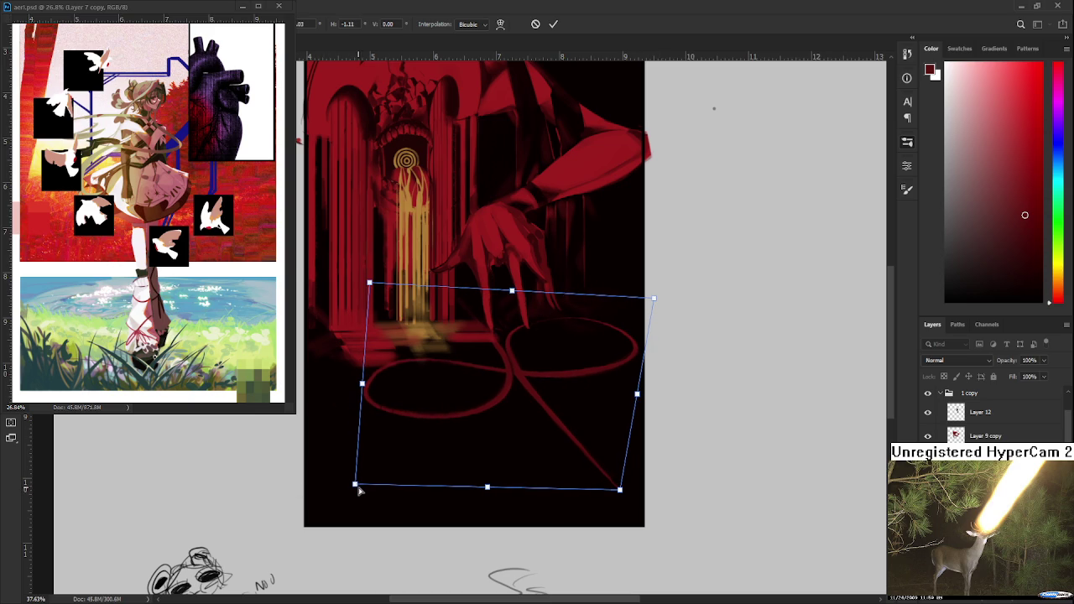
drag(620, 490, 633, 505)
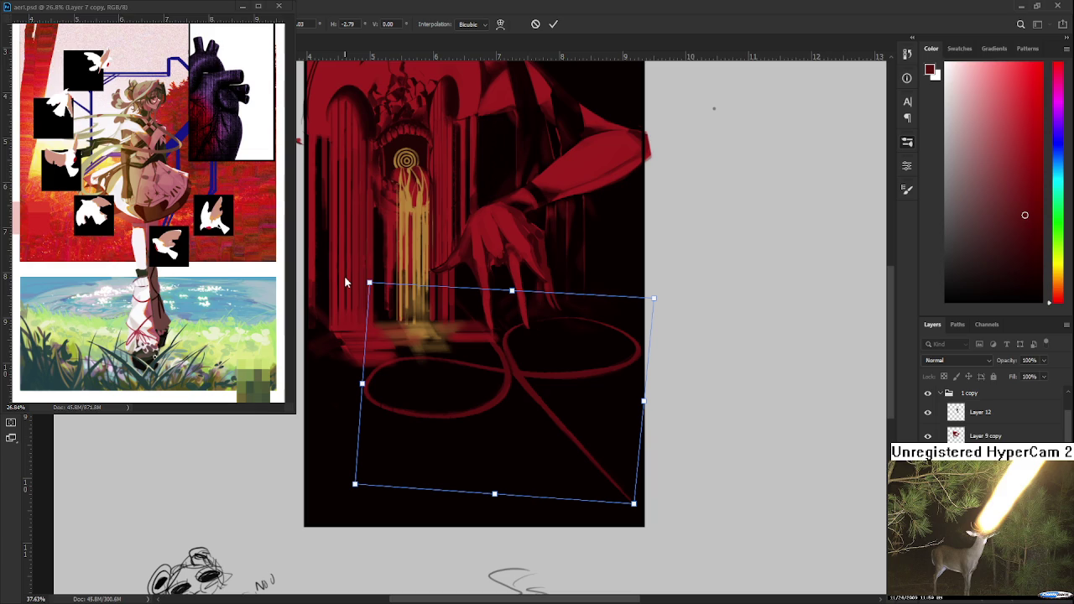
key(Return)
scroll(472, 406, down, 2)
- Rotate the ribbon floor layer slightly clockwise with Free Transform and commit it
scroll(474, 407, down, 2)
scroll(470, 408, up, 1)
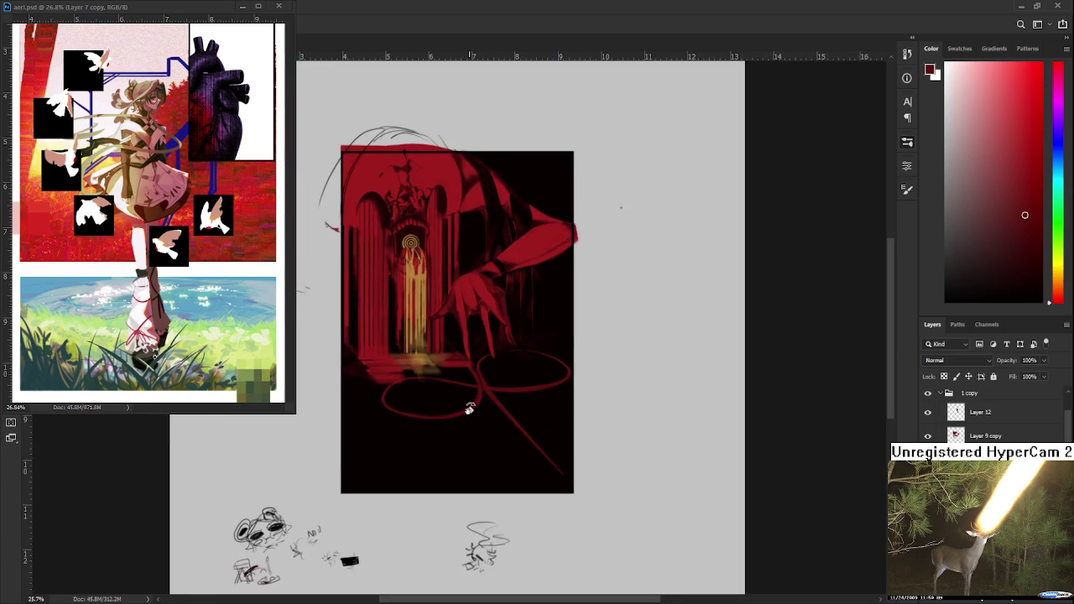
scroll(470, 408, up, 1)
scroll(470, 408, up, 1)
key(ctrl+t)
drag(653, 415, 660, 424)
key(Return)
- Zoom out and back in, then pan the view toward the hand and ribbon
scroll(661, 422, down, 1)
scroll(661, 422, down, 2)
scroll(660, 421, down, 2)
scroll(660, 423, down, 2)
scroll(488, 325, up, 1)
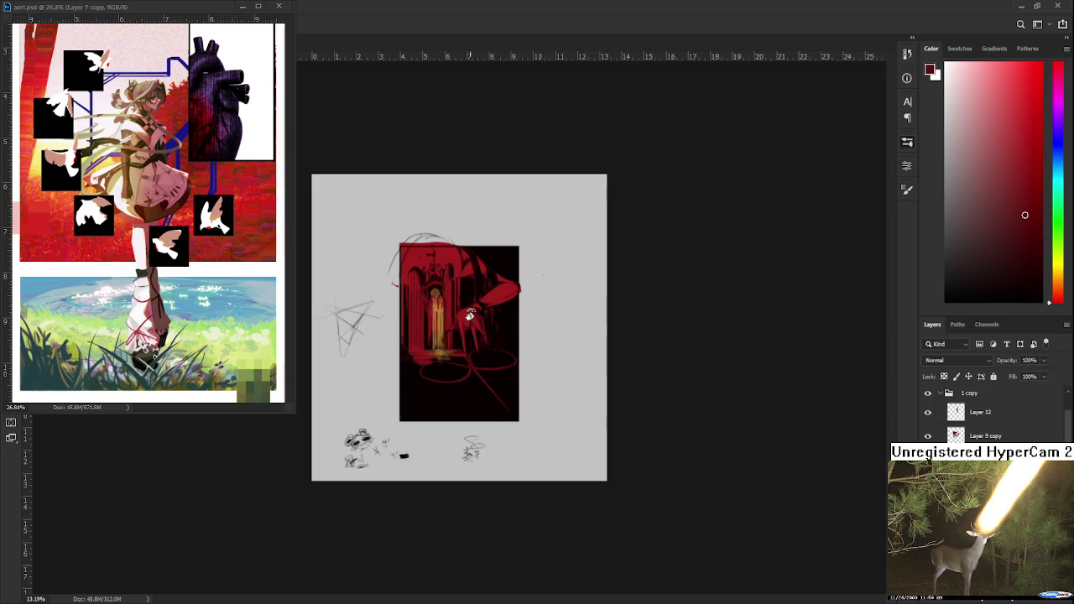
scroll(474, 336, up, 2)
scroll(468, 361, up, 2)
scroll(468, 363, up, 1)
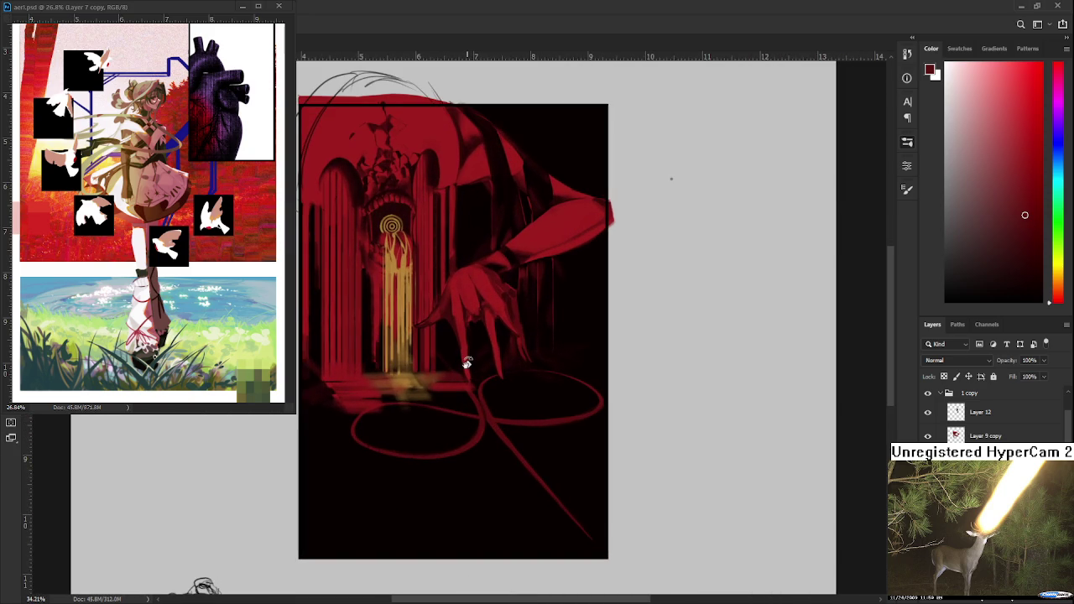
scroll(468, 363, up, 1)
scroll(464, 361, up, 1)
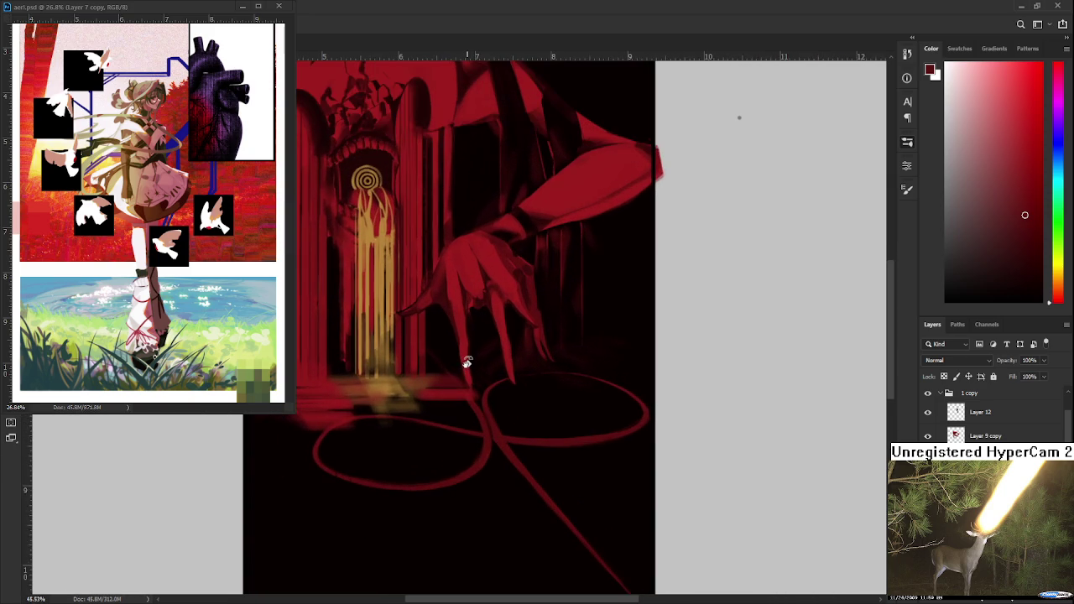
drag(528, 414, 436, 405)
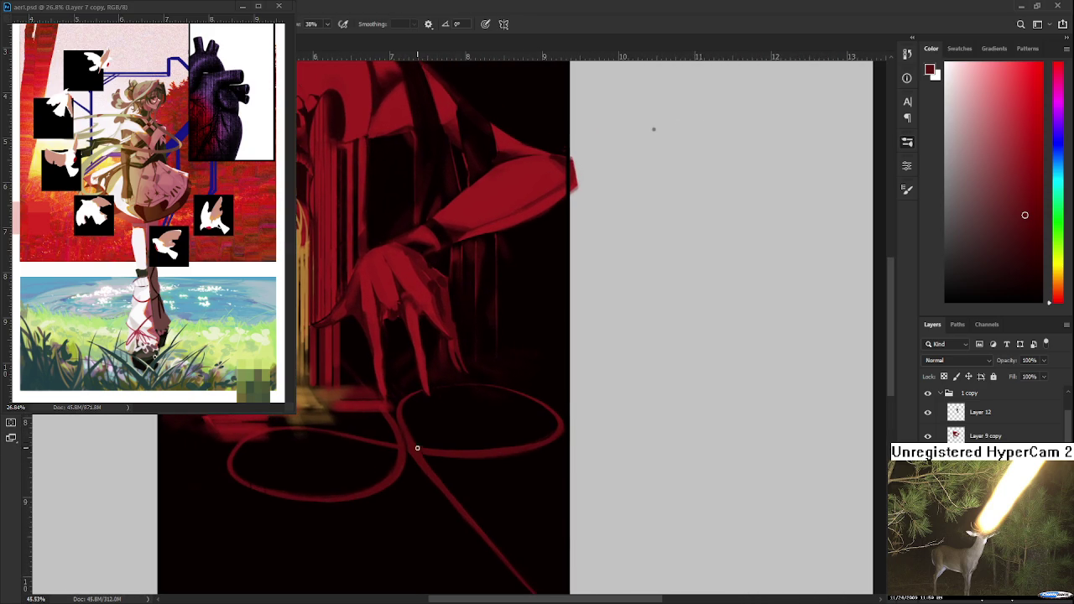
- Tilt the canvas view to inspect it, choose the Eraser, then turn the view upright
key(r)
mouse_move(403, 449)
mouse_down()
mouse_move(420, 467)
mouse_move(407, 472)
mouse_move(422, 479)
mouse_up()
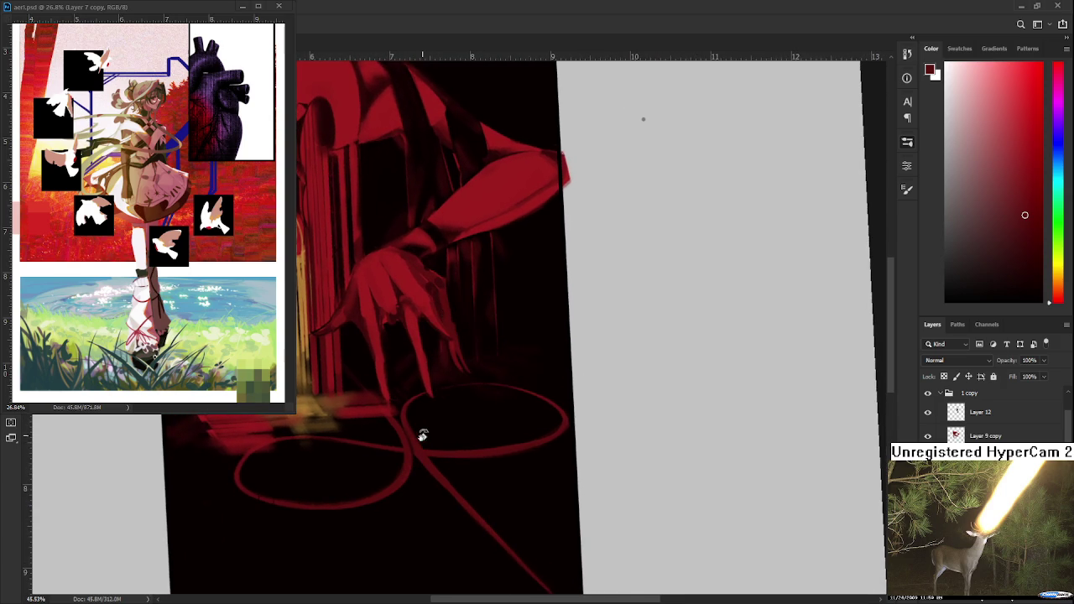
key(e)
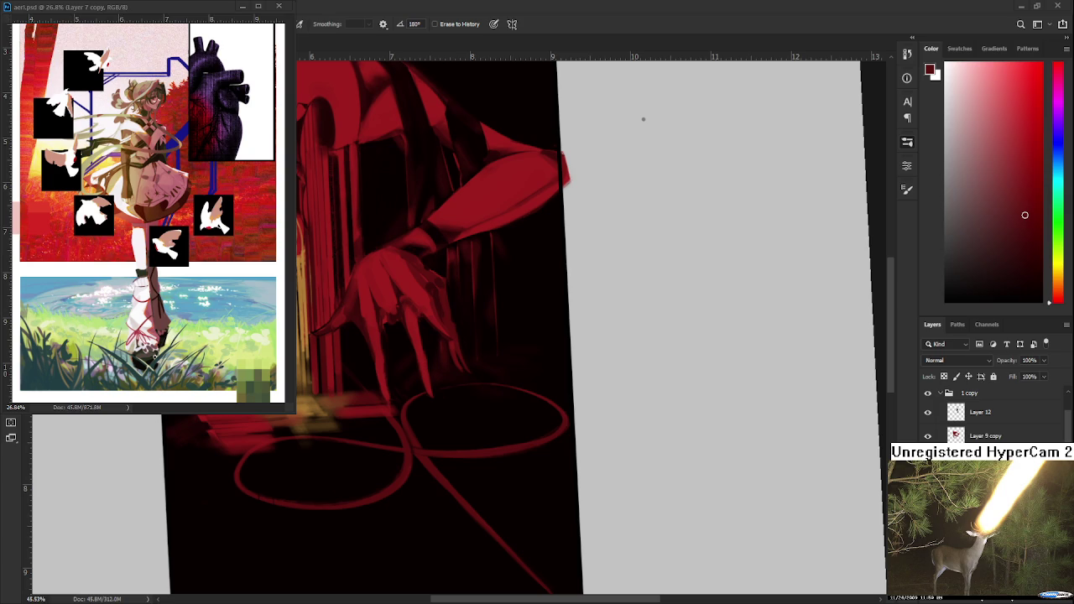
drag(571, 460, 482, 393)
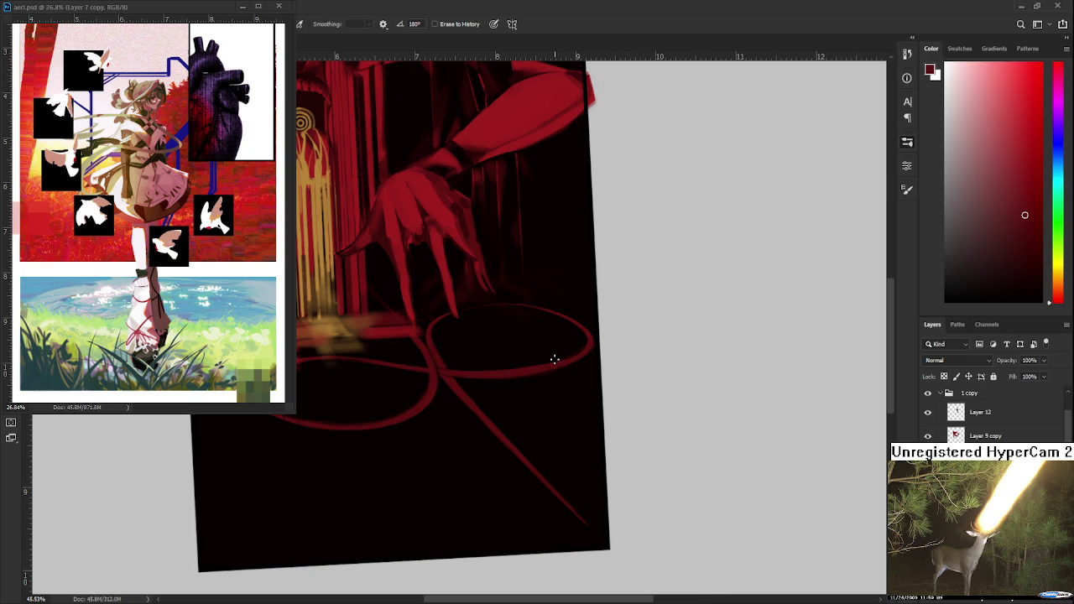
drag(554, 414, 591, 438)
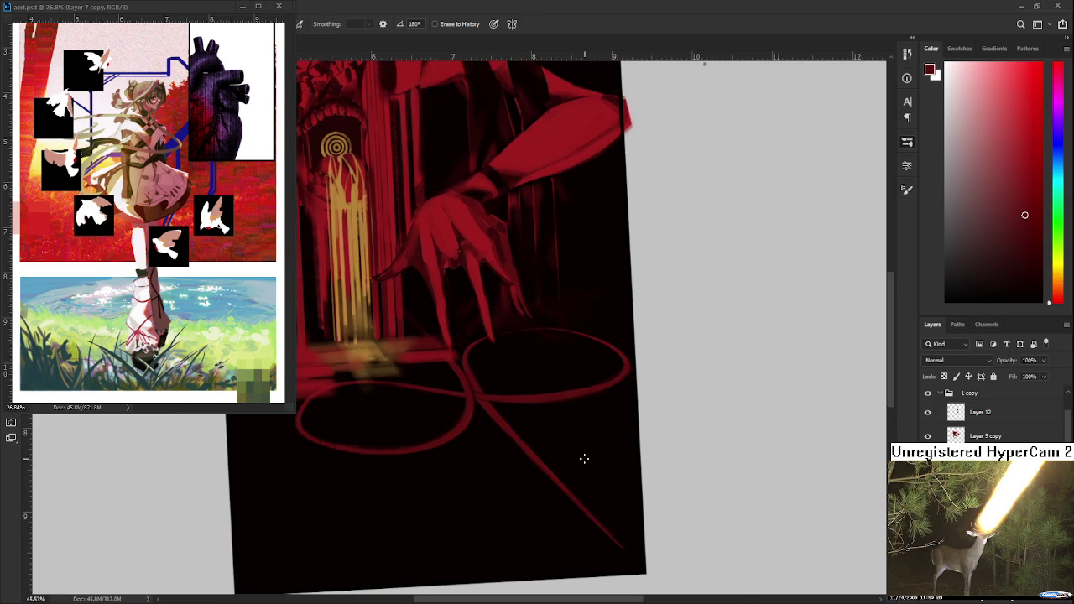
scroll(519, 357, down, 3)
drag(552, 378, 582, 408)
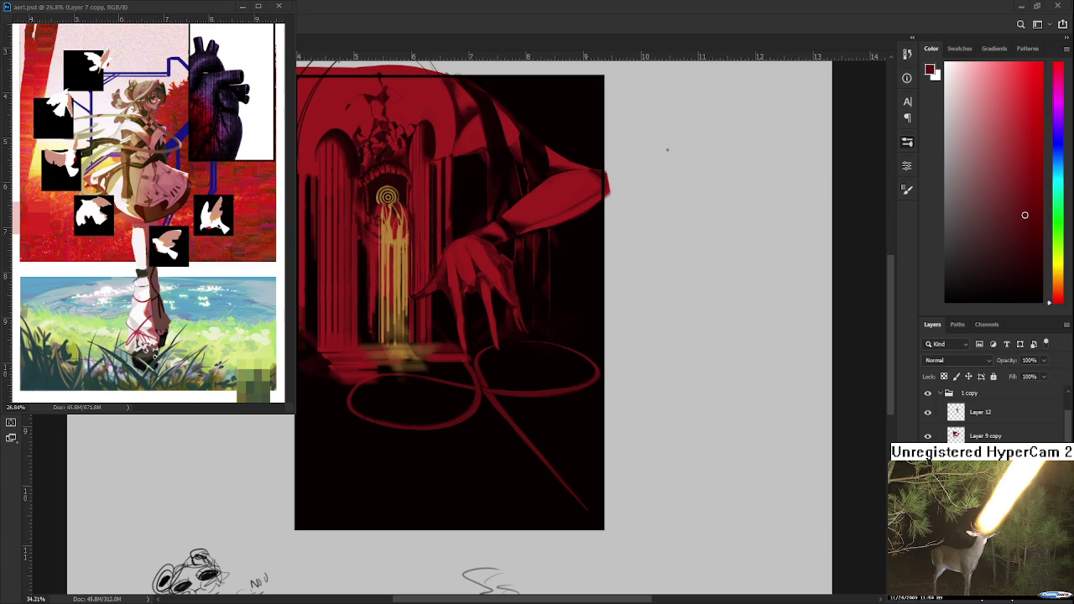
scroll(506, 439, up, 2)
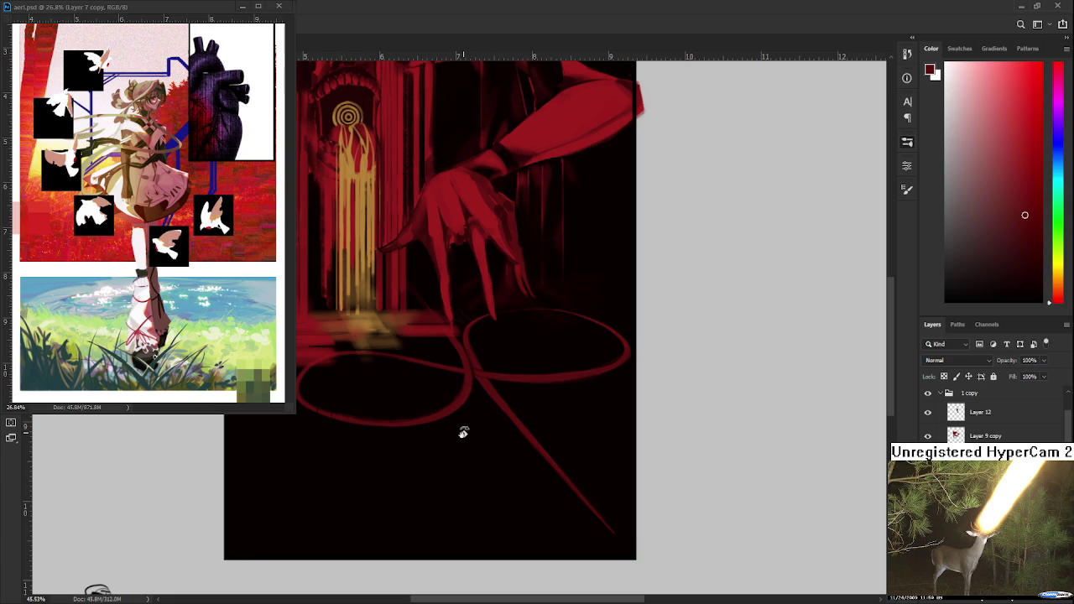
scroll(470, 394, up, 1)
scroll(466, 377, up, 1)
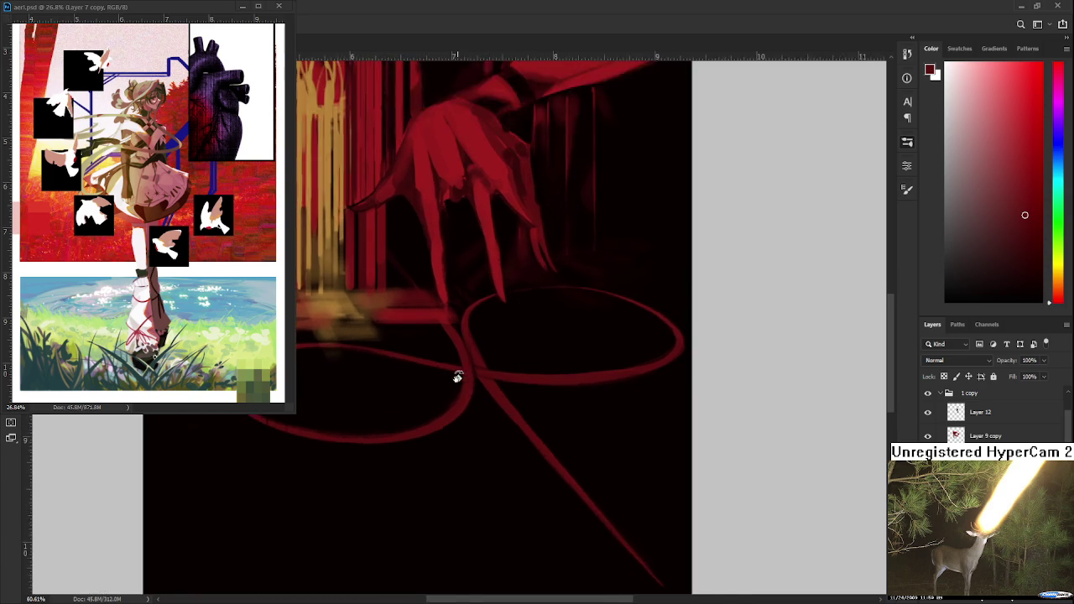
scroll(456, 377, up, 1)
drag(456, 377, 409, 440)
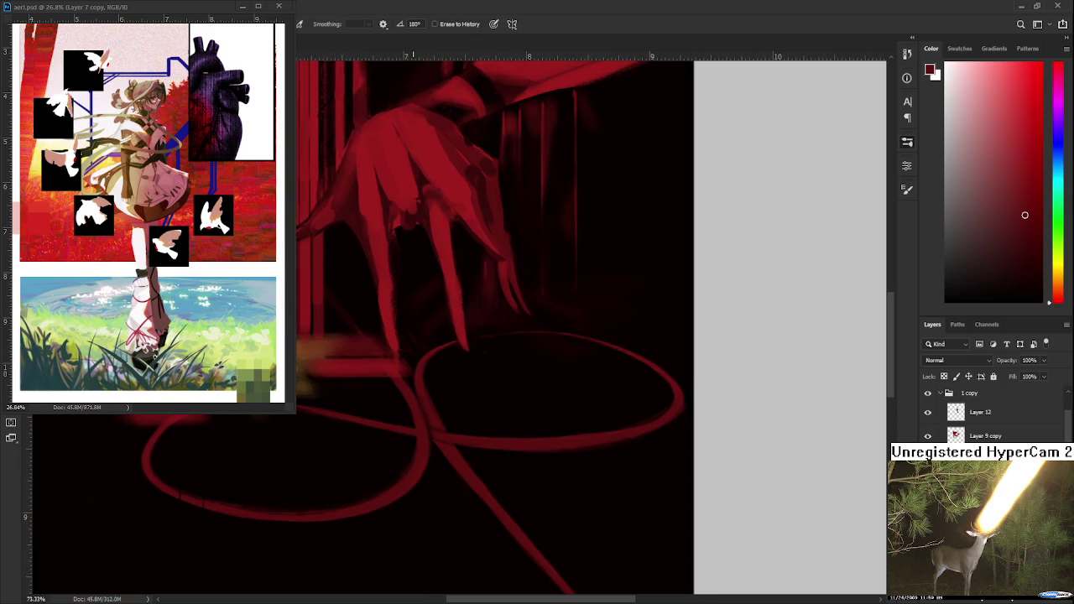
scroll(418, 408, down, 1)
scroll(412, 413, down, 1)
scroll(412, 412, down, 1)
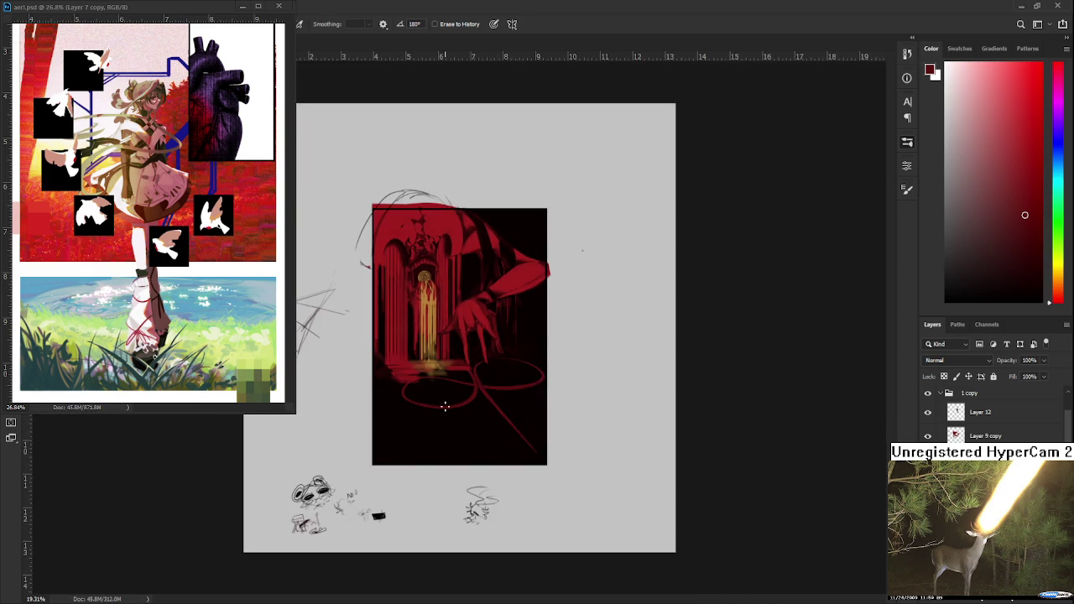
scroll(419, 422, down, 1)
scroll(464, 359, up, 1)
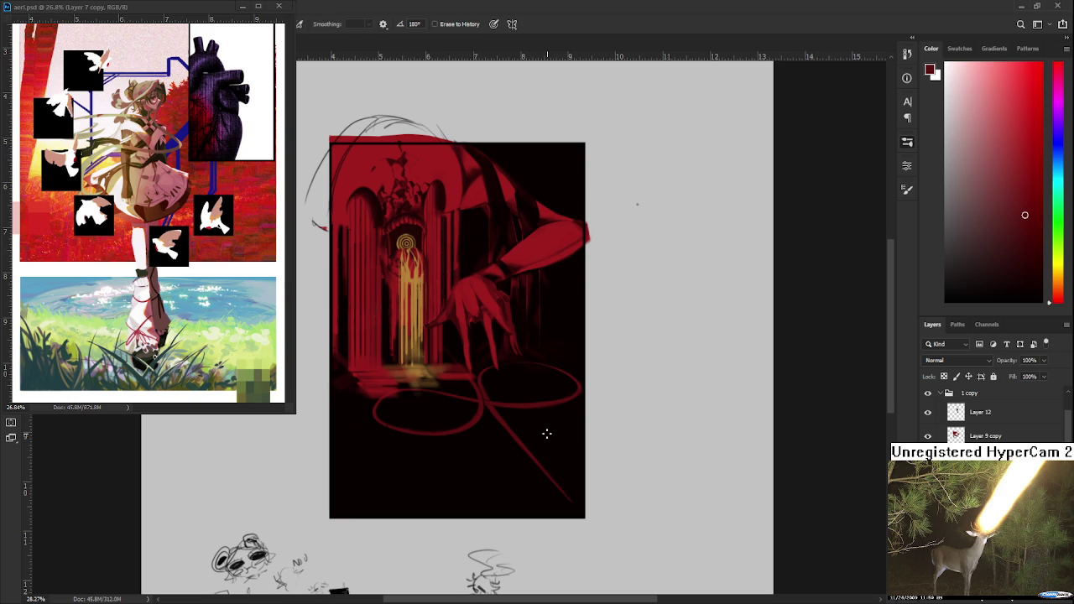
- Choose the Brush, sample the painting's dark red as foreground colour, and view the whole illustration
scroll(542, 422, up, 3)
key(b)
alt+click(478, 382)
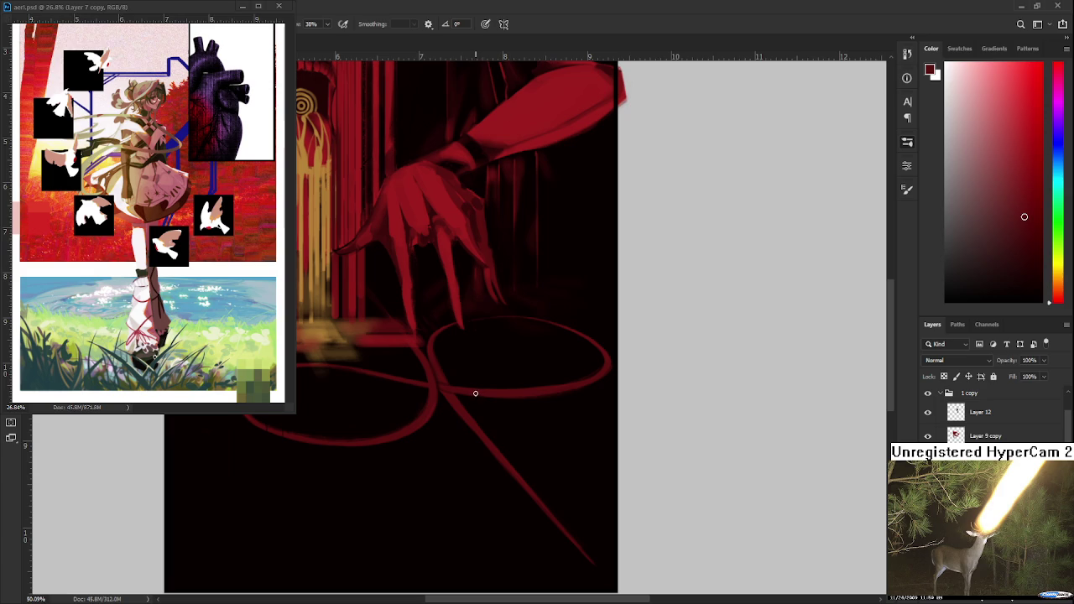
scroll(488, 390, down, 2)
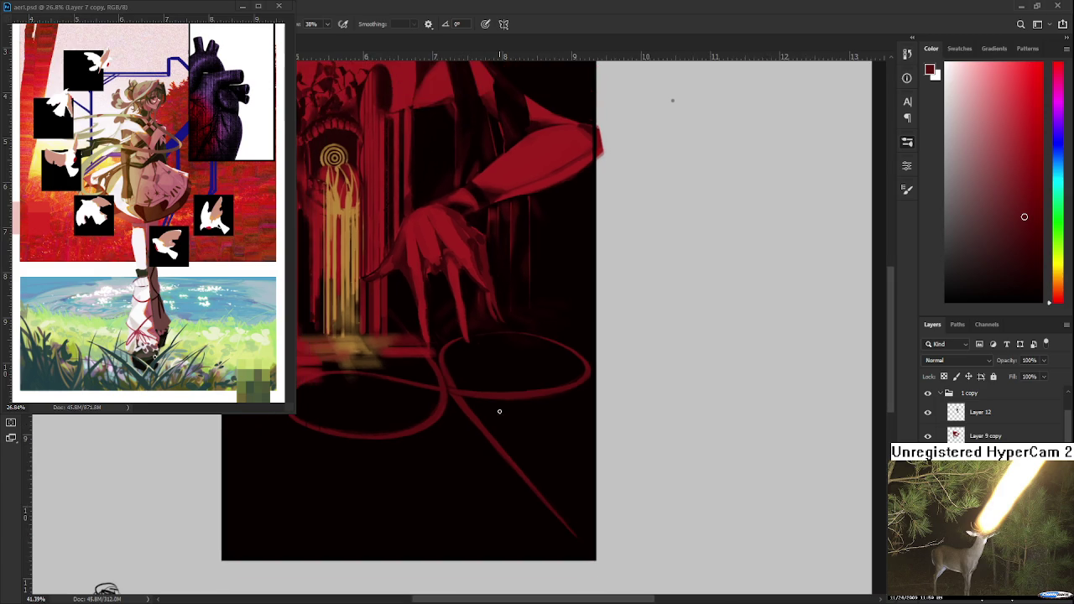
drag(513, 427, 590, 451)
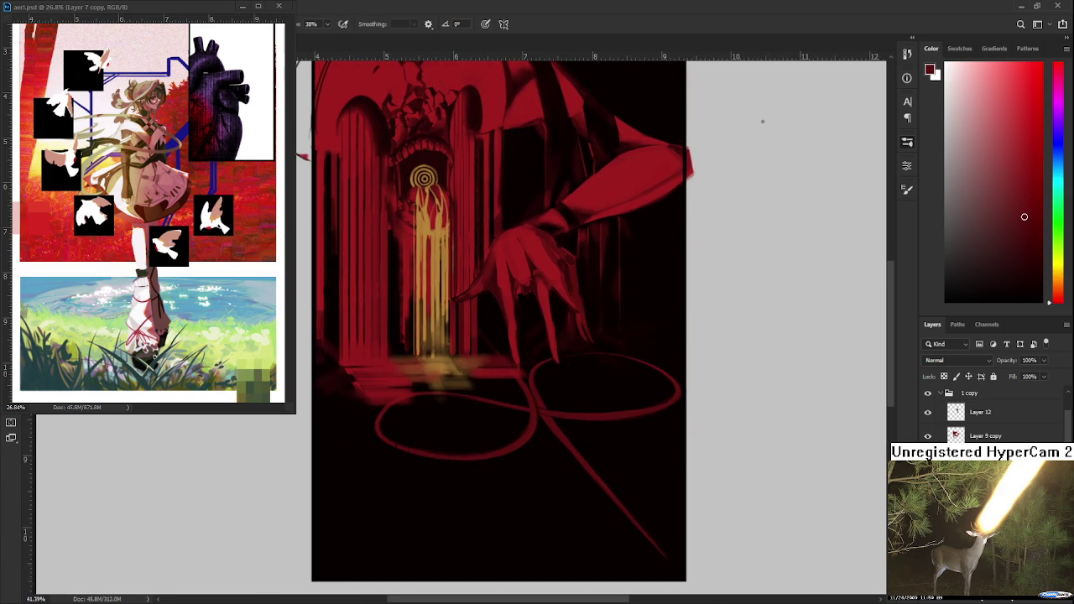
click(928, 512)
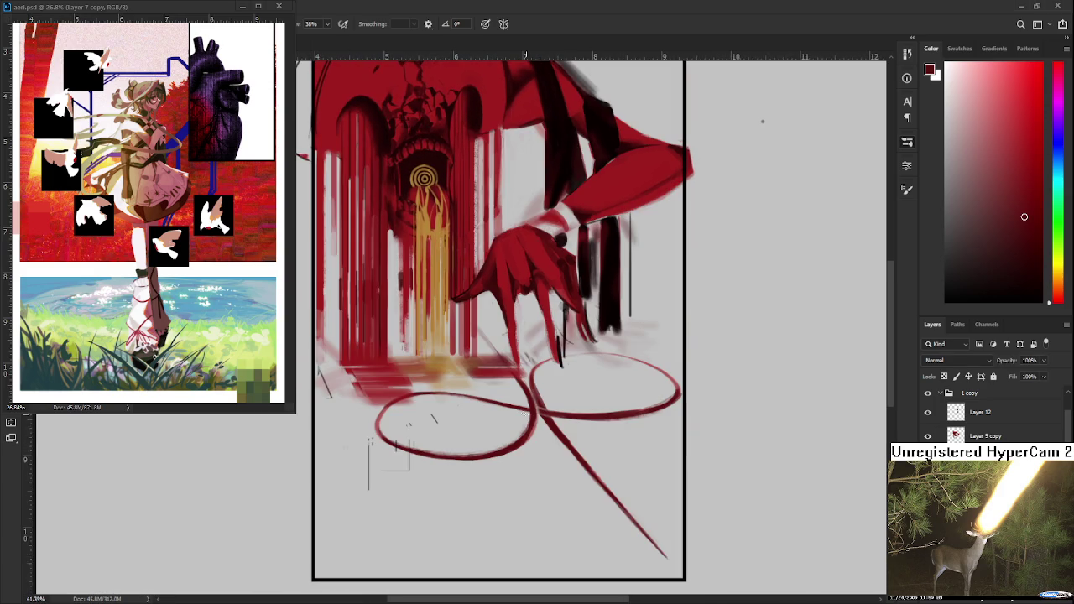
scroll(530, 415, up, 1)
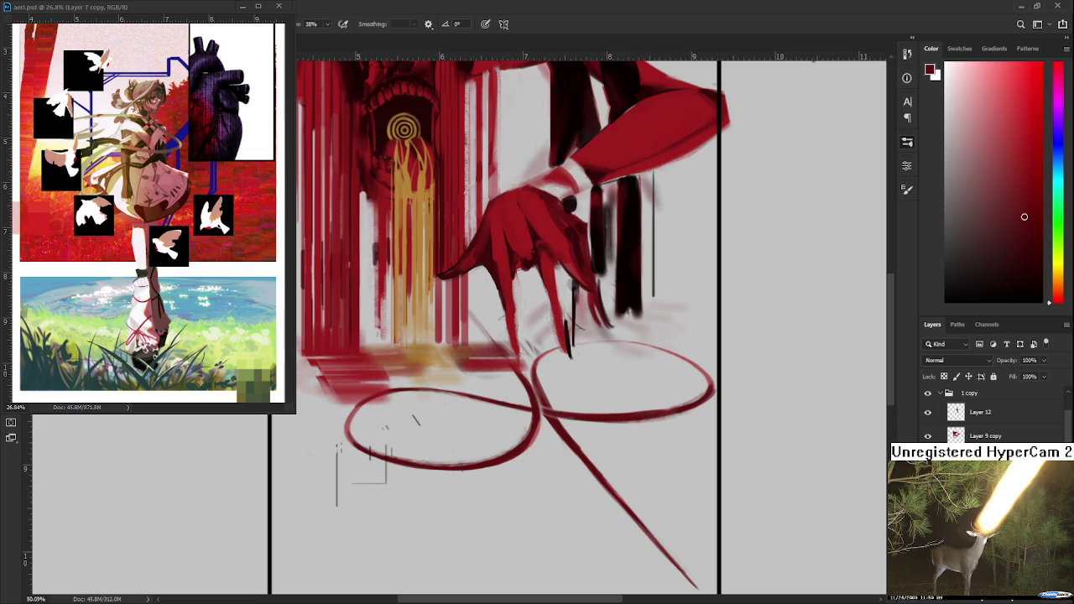
scroll(522, 470, up, 2)
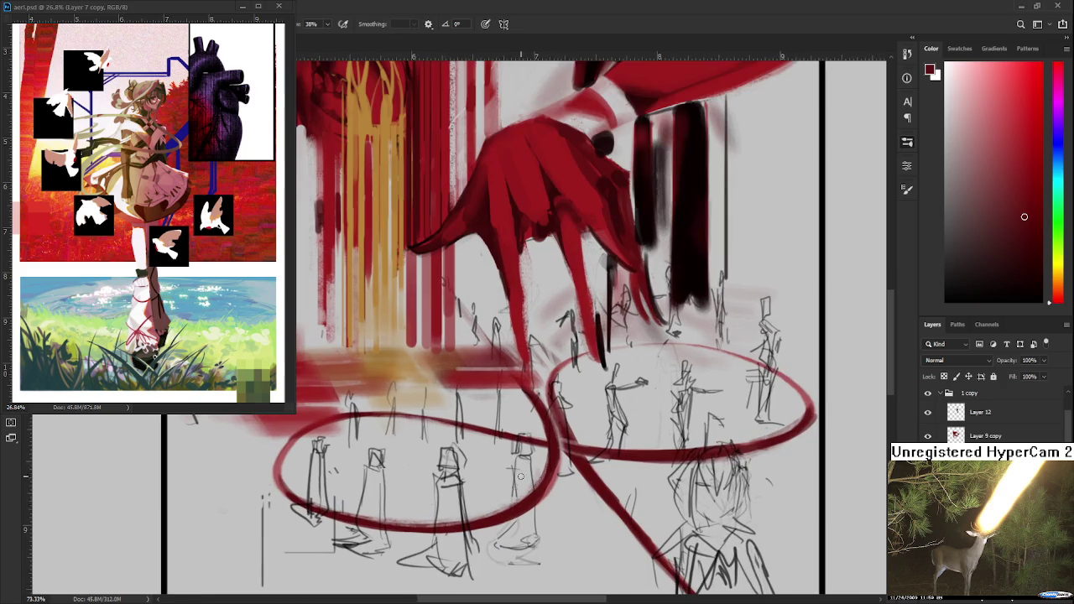
scroll(522, 470, up, 1)
scroll(524, 509, up, 1)
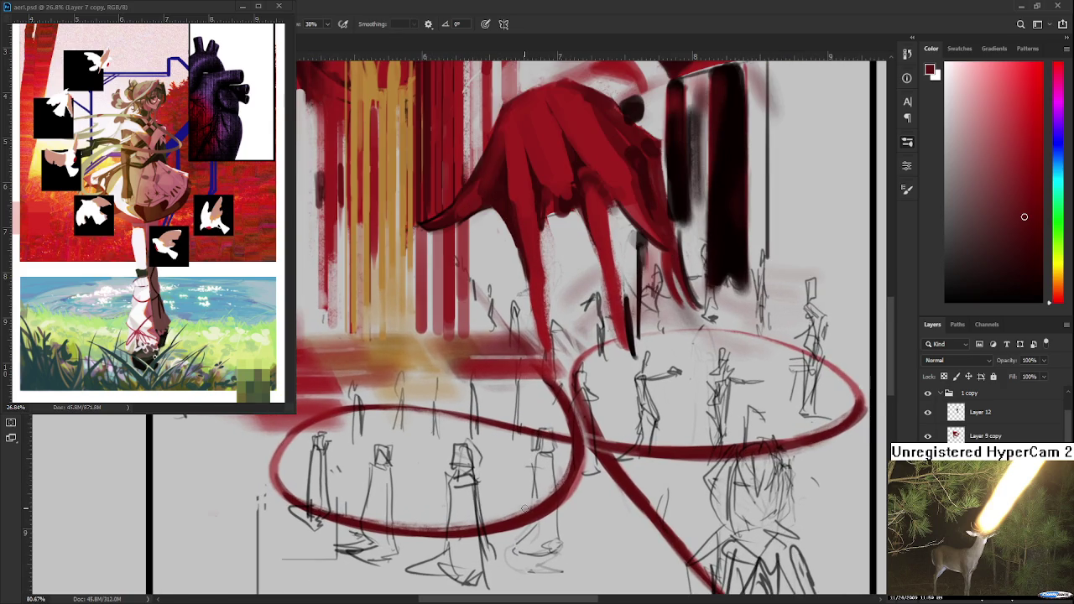
scroll(525, 509, down, 1)
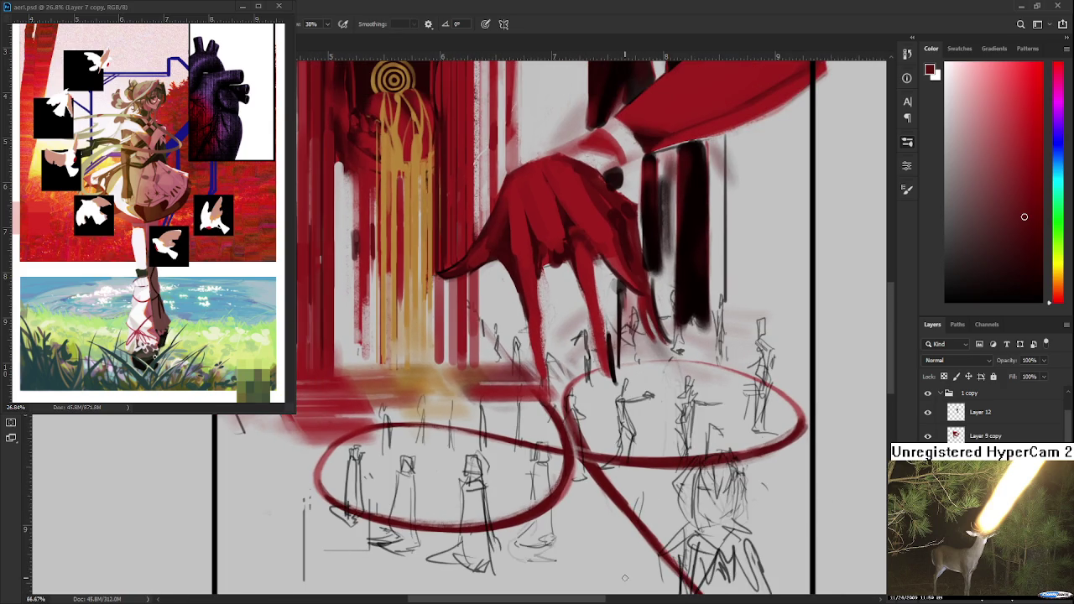
- Lasso the sketched figures in the left loop and apply a transform to them
scroll(625, 579, down, 1)
key(l)
mouse_move(623, 579)
mouse_down()
mouse_move(484, 398)
mouse_move(612, 575)
mouse_up()
key(ctrl+t)
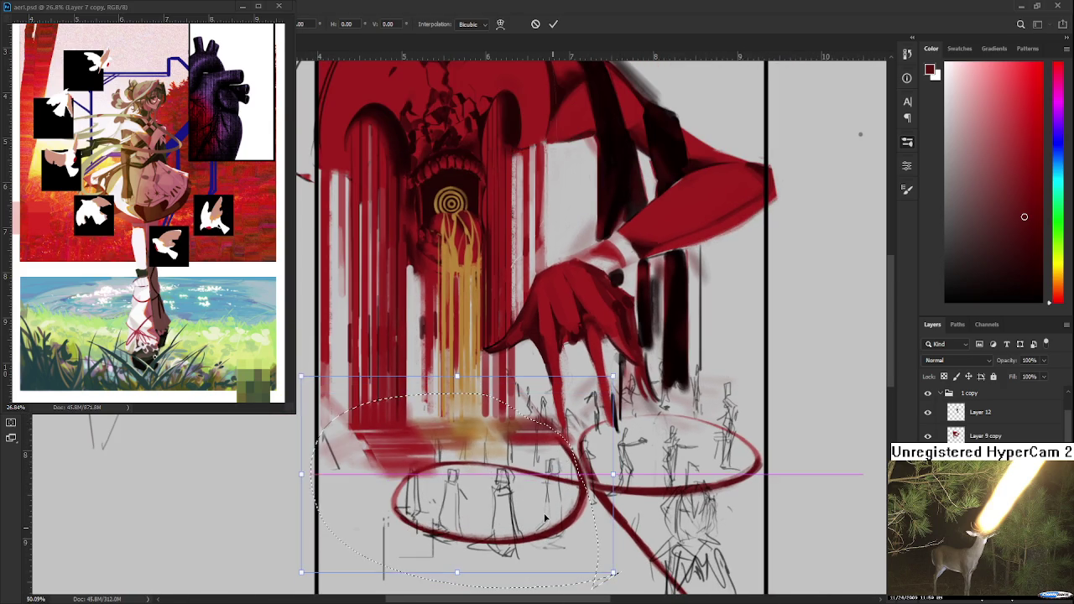
key(Return)
- Lasso the right loop's figures, shift them slightly down and rotate them slightly clockwise
scroll(617, 520, up, 1)
scroll(618, 519, up, 1)
scroll(618, 519, up, 1)
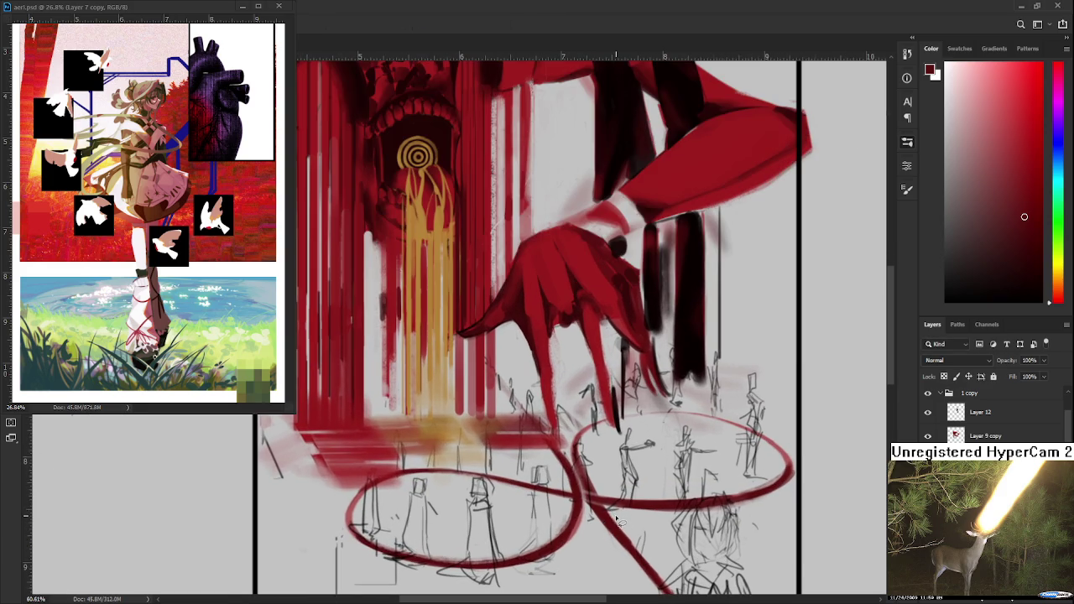
mouse_move(606, 523)
mouse_down()
mouse_move(882, 449)
mouse_move(621, 538)
mouse_up()
key(ctrl+t)
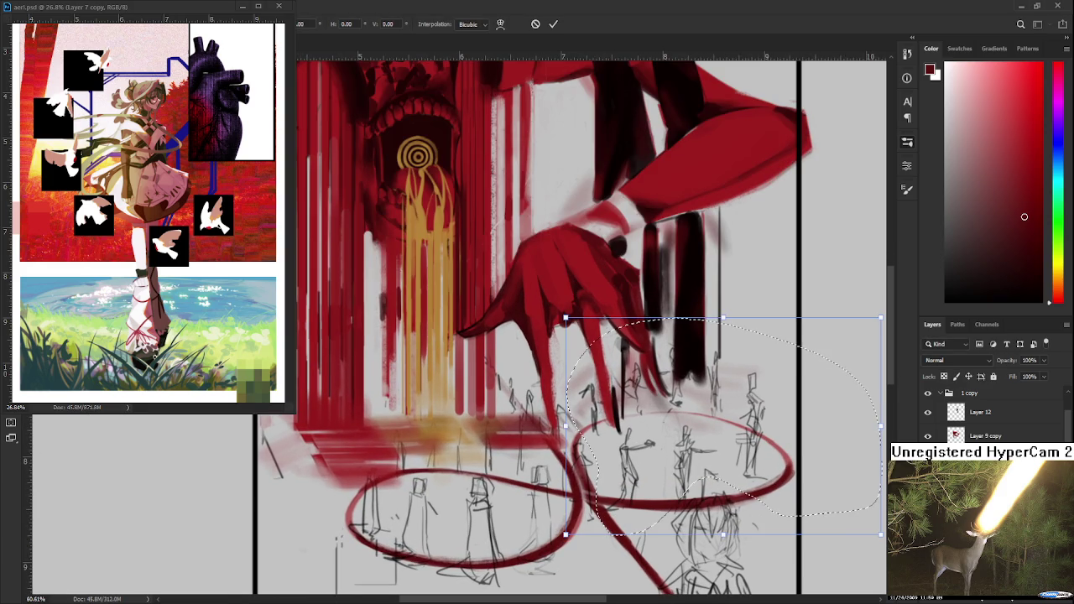
drag(818, 505, 822, 512)
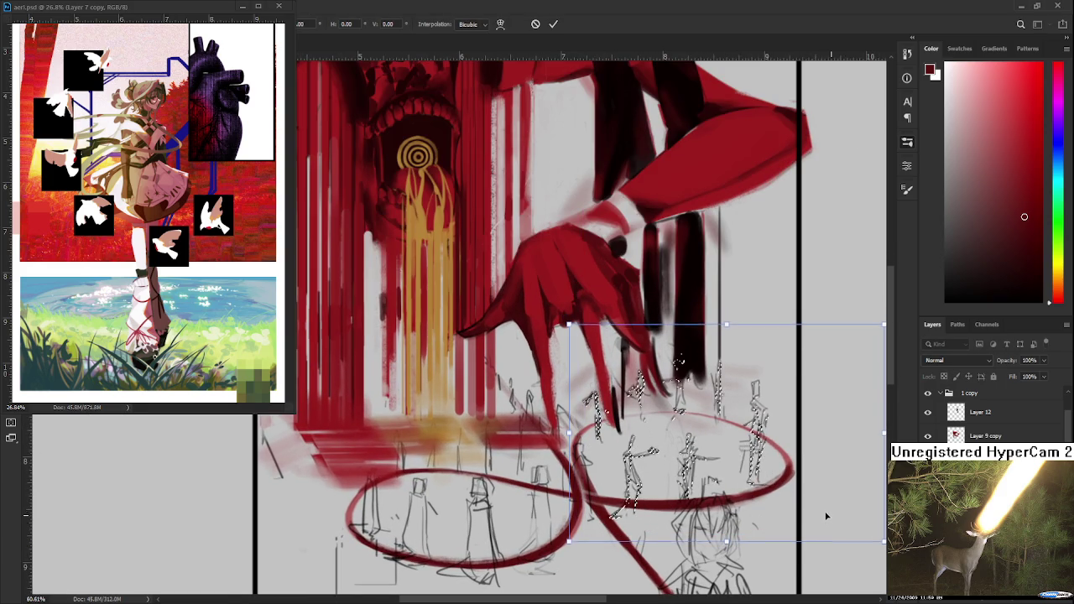
drag(566, 562, 561, 554)
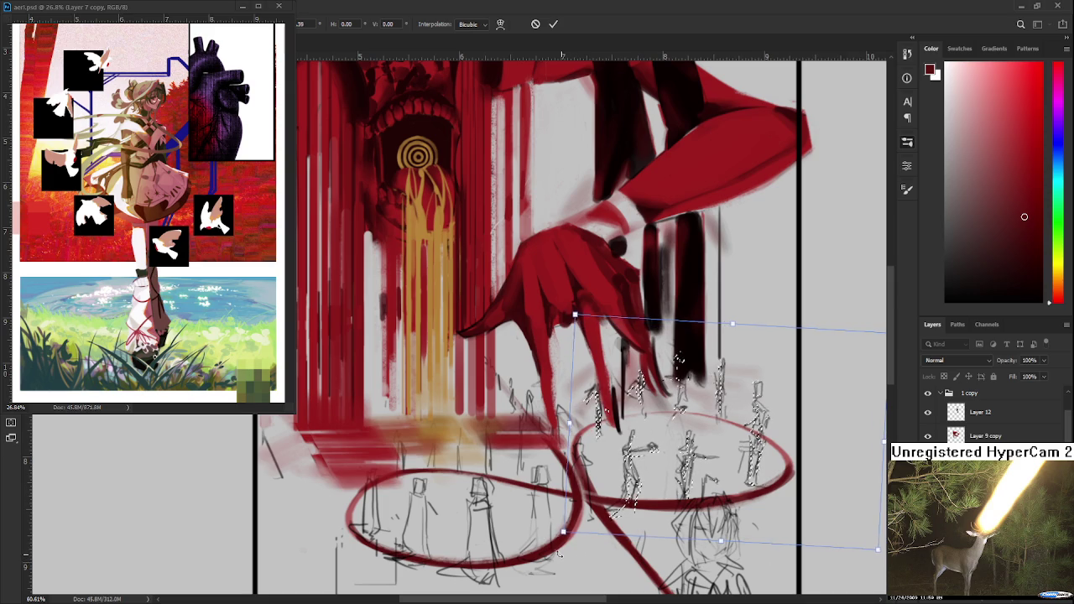
key(Return)
scroll(636, 544, down, 2)
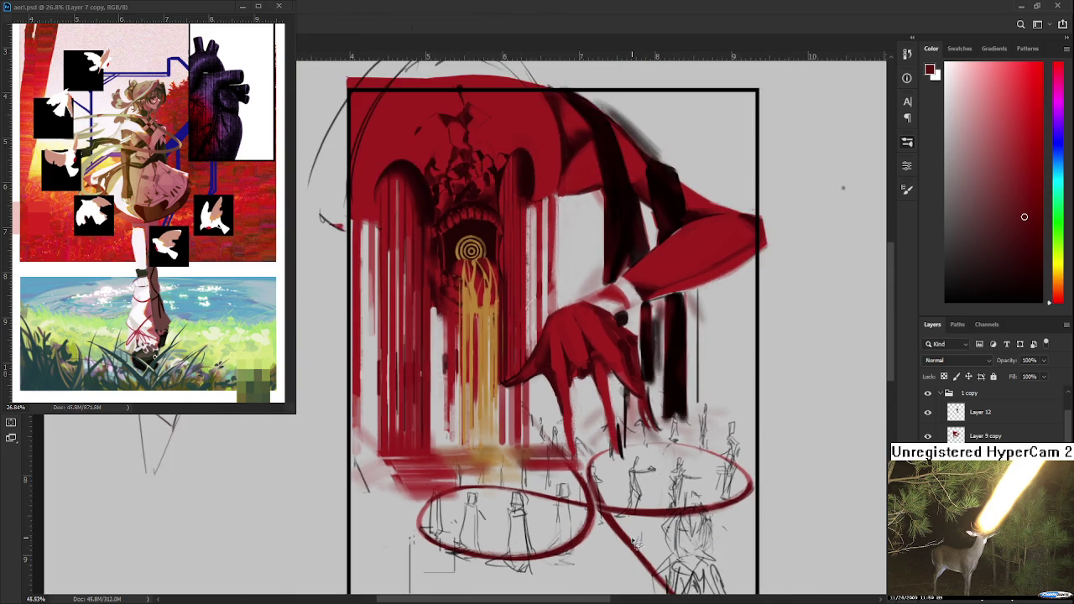
- Pan back to the left loop's figures and paint the middle figure's head dark red
scroll(588, 541, up, 1)
scroll(503, 537, up, 1)
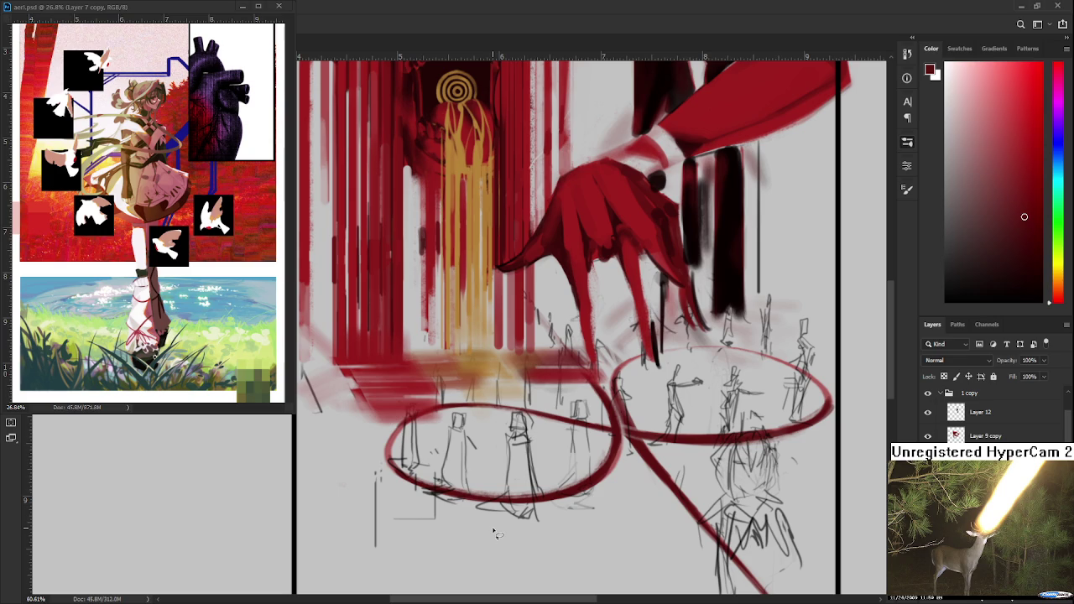
scroll(495, 528, up, 2)
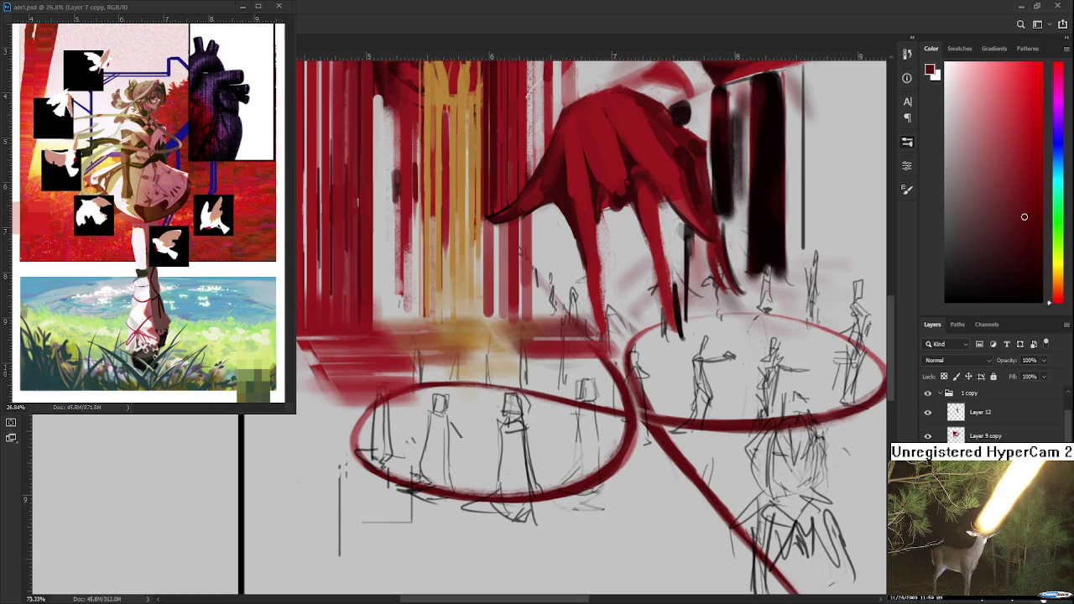
drag(576, 165, 586, 374)
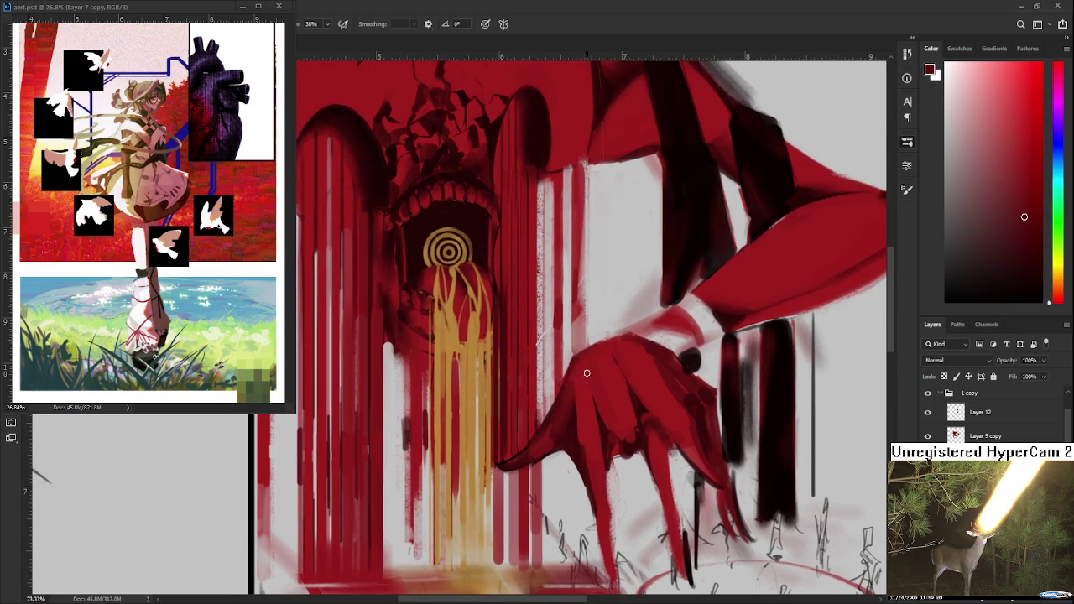
scroll(545, 394, down, 5)
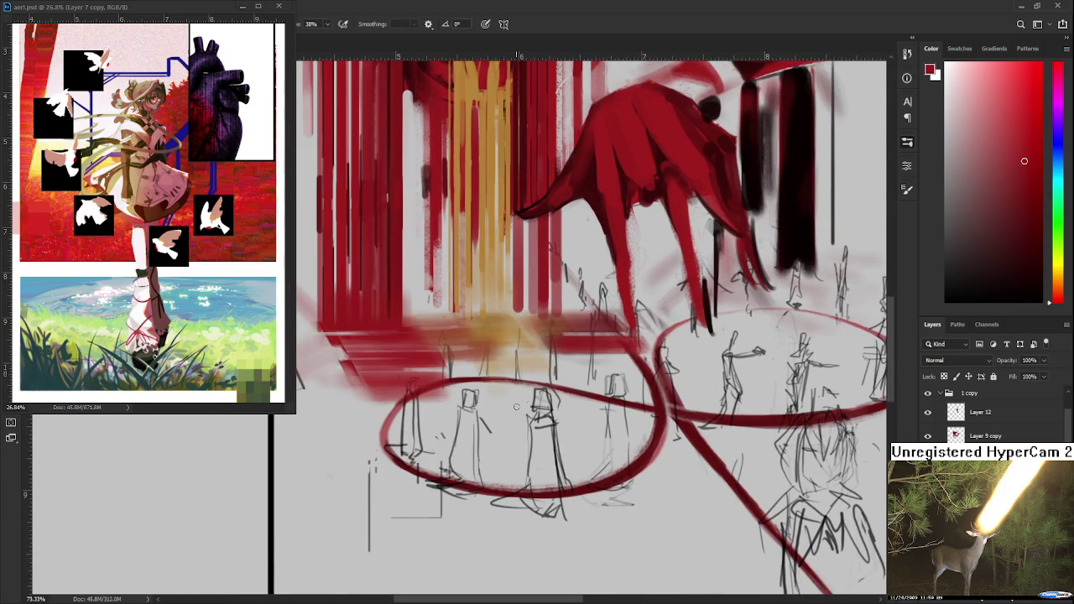
drag(600, 422, 558, 431)
drag(489, 410, 481, 431)
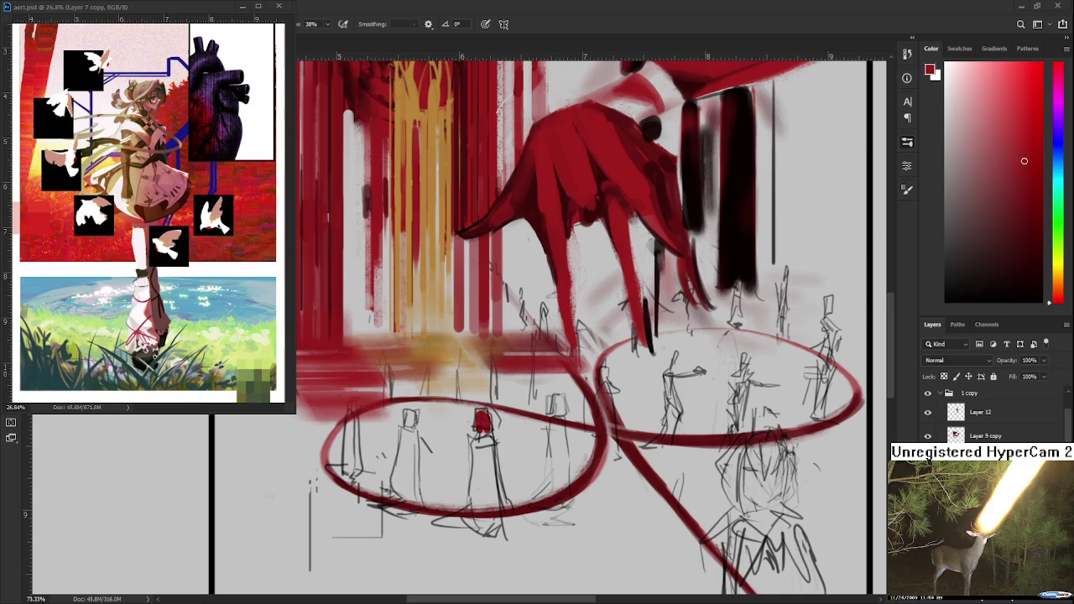
scroll(511, 420, up, 3)
- Paint the middle figure as a dark red robe, filling its body, hem and right edge
scroll(504, 418, up, 2)
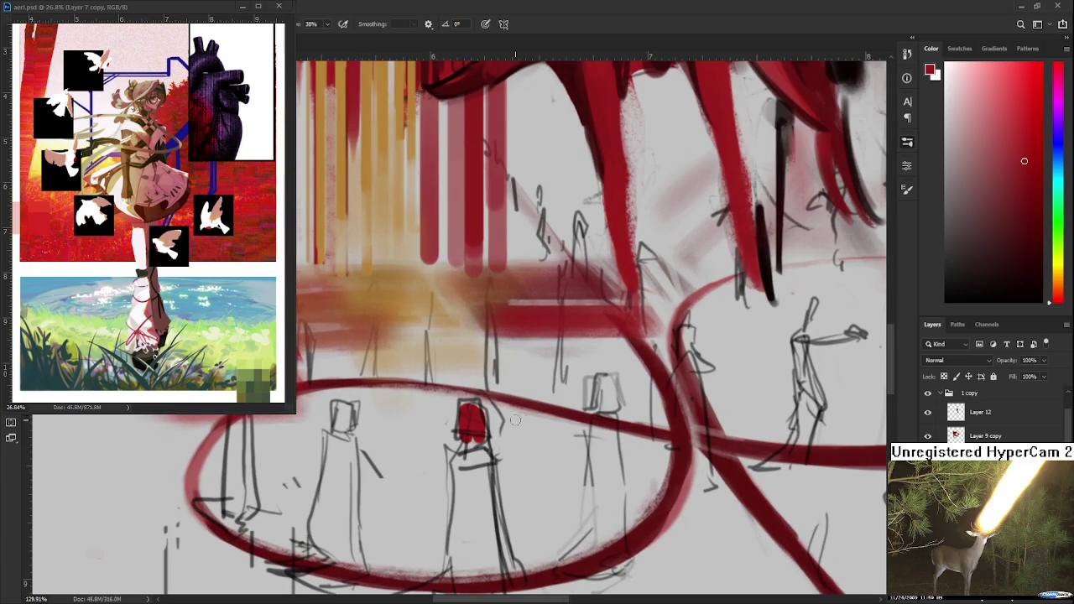
mouse_move(470, 410)
mouse_down()
mouse_move(460, 437)
mouse_move(481, 412)
mouse_move(483, 436)
mouse_move(491, 397)
mouse_move(482, 440)
mouse_move(472, 434)
mouse_move(479, 403)
mouse_move(496, 428)
mouse_move(506, 528)
mouse_move(491, 509)
mouse_up()
key(ctrl+z)
mouse_move(484, 410)
mouse_down()
mouse_move(458, 530)
mouse_move(486, 531)
mouse_up()
mouse_move(470, 491)
mouse_down()
mouse_move(502, 520)
mouse_move(507, 474)
mouse_up()
mouse_move(460, 487)
mouse_down()
mouse_move(503, 477)
mouse_move(473, 507)
mouse_up()
mouse_move(410, 516)
mouse_down()
mouse_move(475, 503)
mouse_move(404, 504)
mouse_up()
mouse_move(475, 516)
mouse_down()
mouse_move(382, 526)
mouse_move(488, 507)
mouse_up()
drag(501, 406, 520, 514)
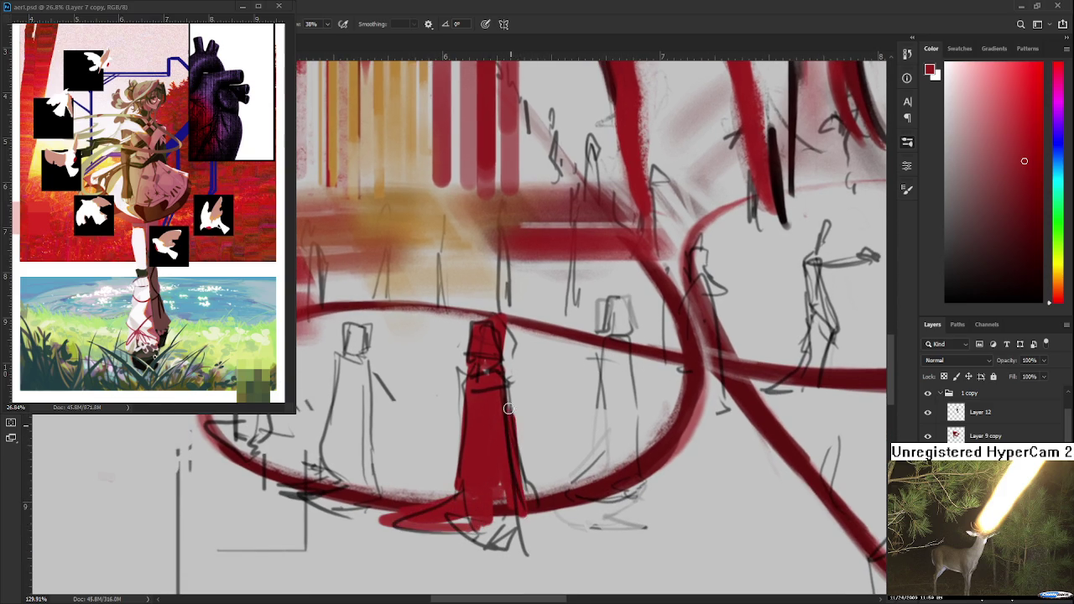
mouse_move(504, 380)
mouse_down()
mouse_move(517, 527)
mouse_move(482, 542)
mouse_move(523, 532)
mouse_up()
- Paint the second figure red from head and shoulders down to a dark red base
scroll(523, 532, up, 2)
scroll(539, 517, down, 5)
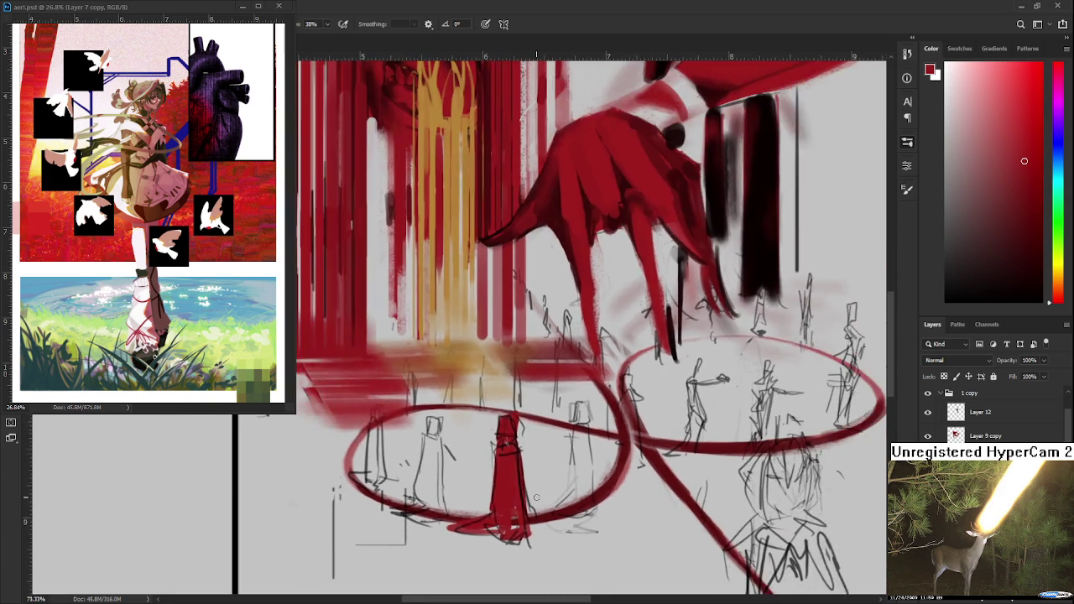
scroll(470, 470, up, 4)
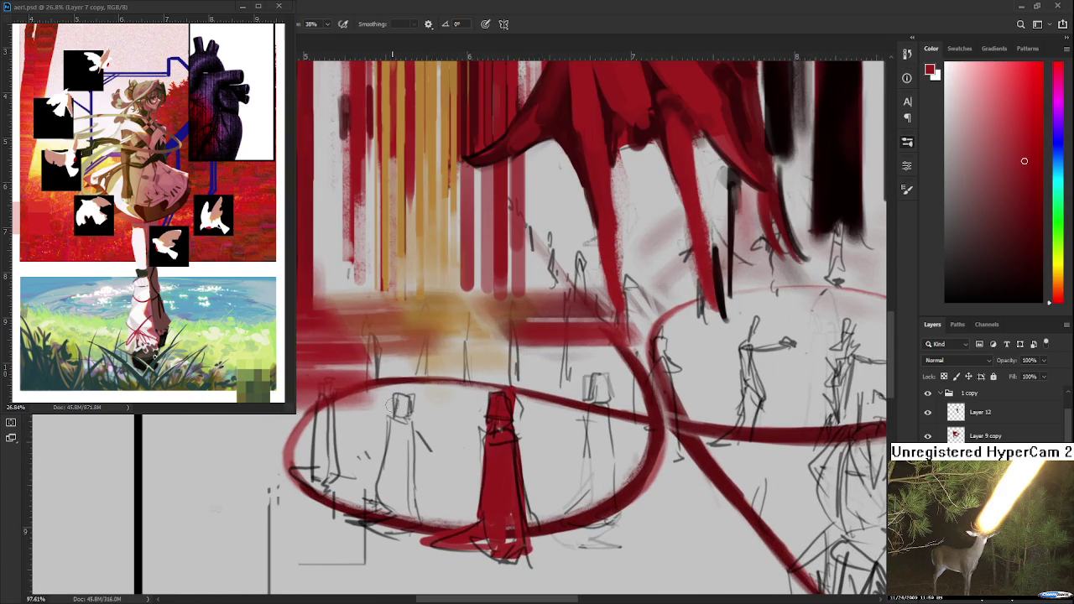
mouse_move(400, 394)
mouse_down()
mouse_move(410, 419)
mouse_move(395, 474)
mouse_up()
scroll(403, 412, down, 1)
mouse_move(408, 420)
mouse_down()
mouse_move(407, 482)
mouse_move(388, 495)
mouse_move(413, 508)
mouse_up()
mouse_move(399, 463)
mouse_down()
mouse_move(401, 503)
mouse_move(346, 513)
mouse_move(411, 516)
mouse_up()
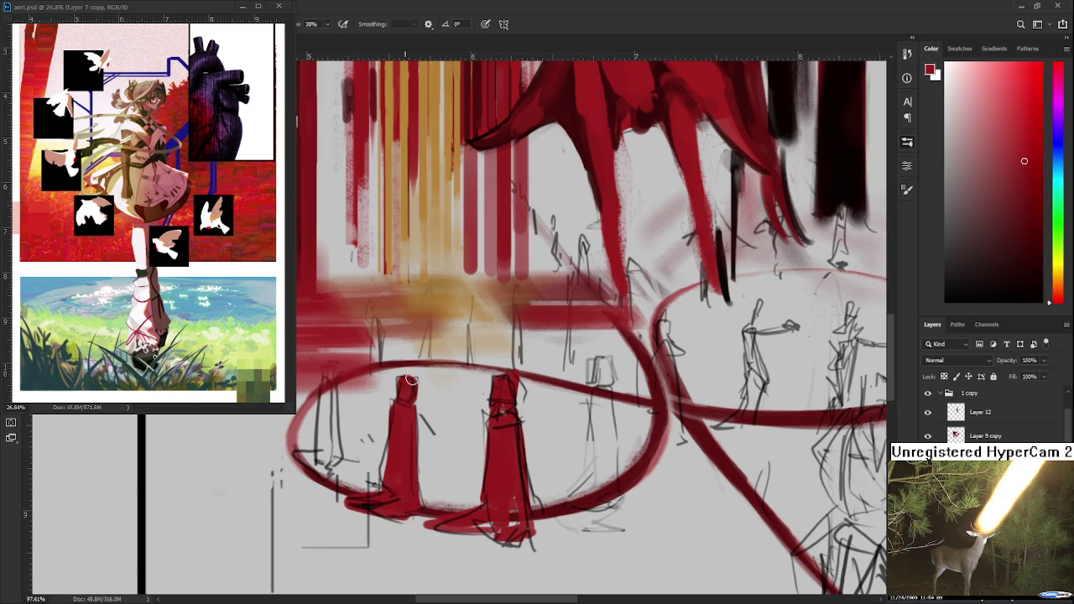
- Widen and lengthen the third figure's red robe, erasing stray strokes at the left figure's base
mouse_move(586, 365)
mouse_down()
mouse_move(459, 424)
mouse_move(479, 445)
mouse_move(481, 414)
mouse_move(469, 508)
mouse_up()
mouse_move(480, 449)
mouse_down()
mouse_move(477, 505)
mouse_move(485, 443)
mouse_up()
mouse_move(478, 403)
mouse_down()
mouse_move(474, 500)
mouse_move(497, 496)
mouse_move(455, 497)
mouse_move(504, 502)
mouse_move(445, 513)
mouse_move(472, 494)
mouse_up()
key(e)
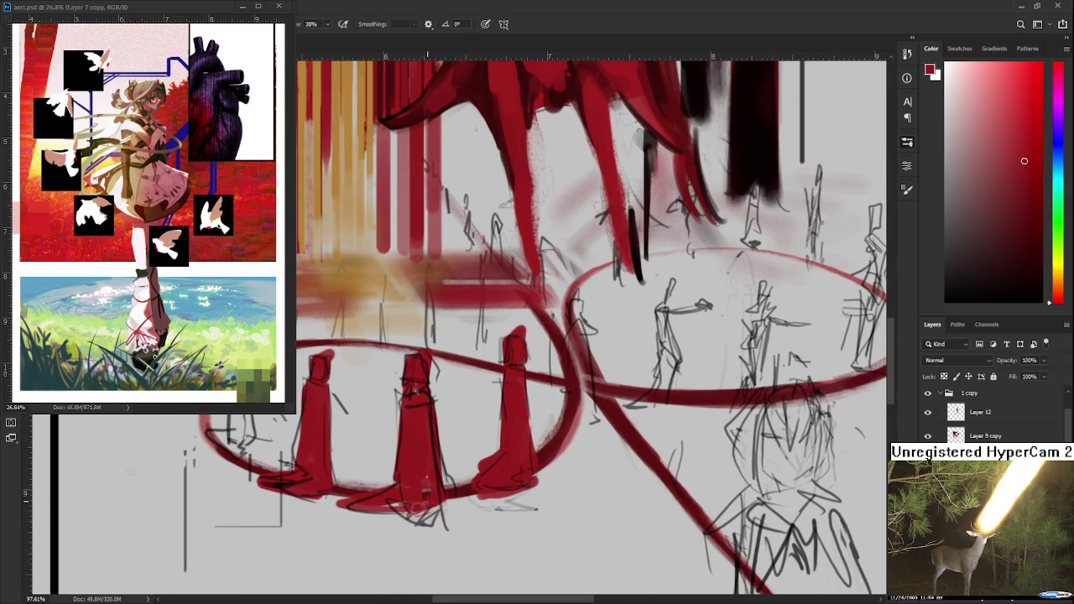
mouse_move(266, 482)
mouse_down()
mouse_move(491, 521)
mouse_move(489, 507)
mouse_move(467, 500)
mouse_up()
key(b)
drag(479, 458, 470, 491)
key(e)
drag(475, 449, 466, 482)
drag(448, 439, 458, 449)
key(b)
- Paint a new red robed figure at the loop's left and add red to its base
mouse_move(432, 376)
mouse_down()
mouse_move(420, 457)
mouse_move(429, 479)
mouse_up()
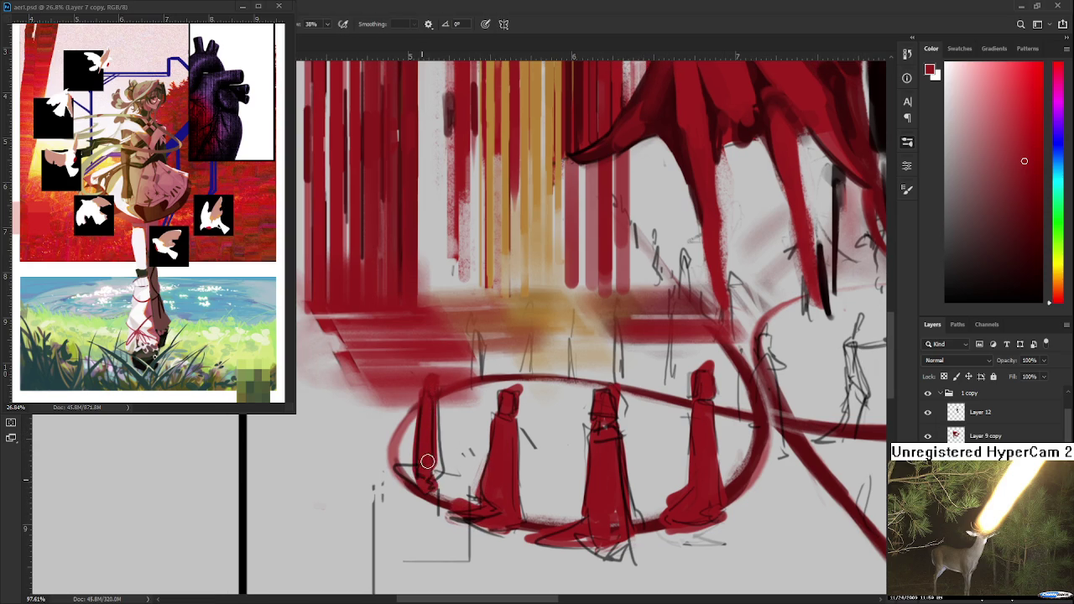
key(e)
key(b)
drag(420, 449, 400, 490)
key(e)
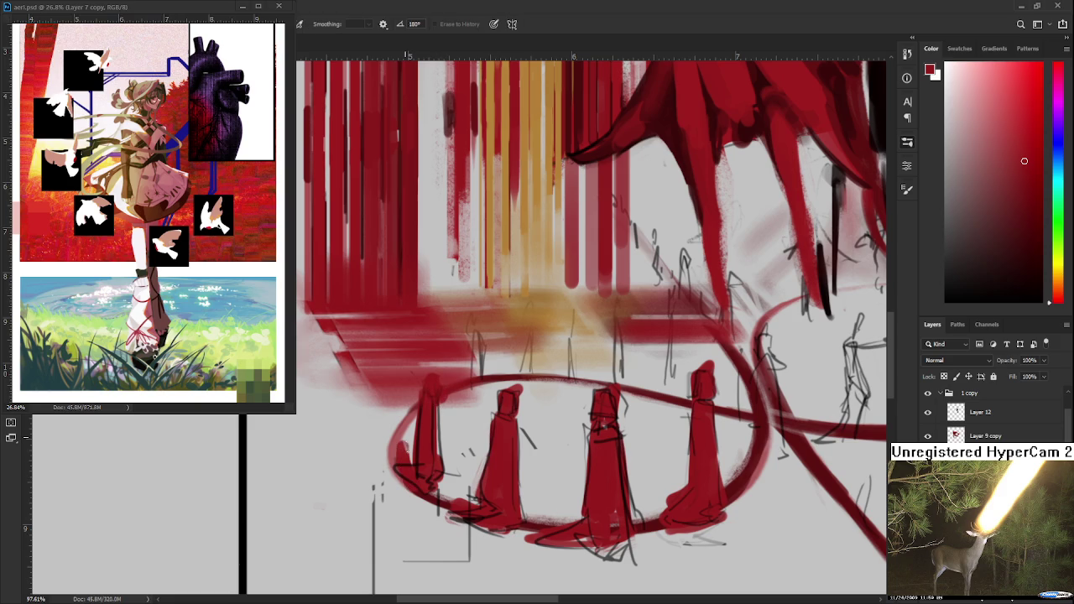
drag(424, 441, 407, 456)
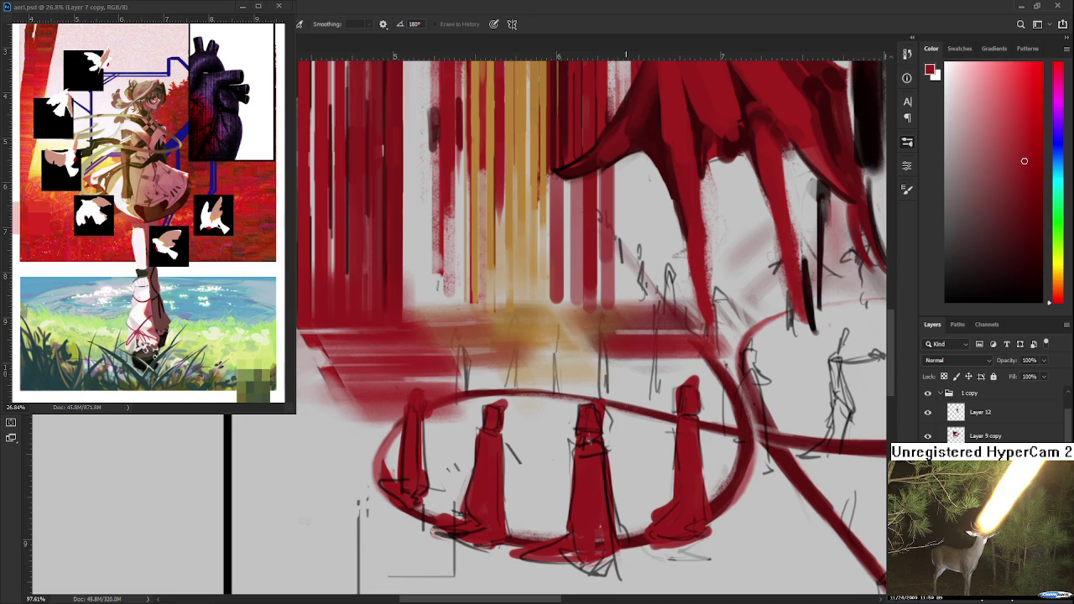
- Add a short red stroke to a robed figure, then show the grey sketch layer (Layer 7)
scroll(591, 327, up, 3)
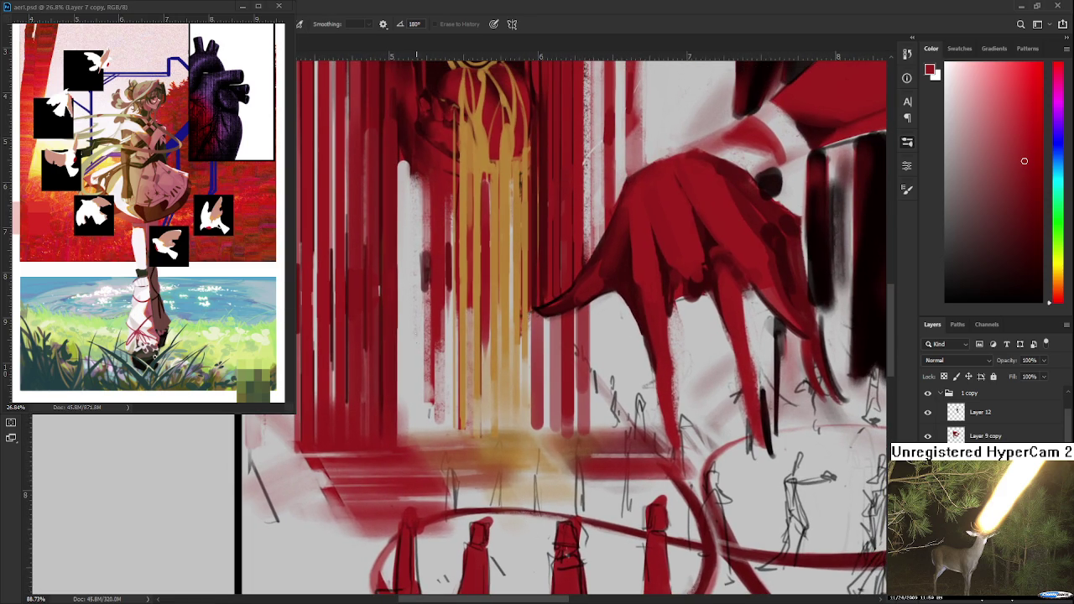
scroll(455, 428, down, 2)
key(b)
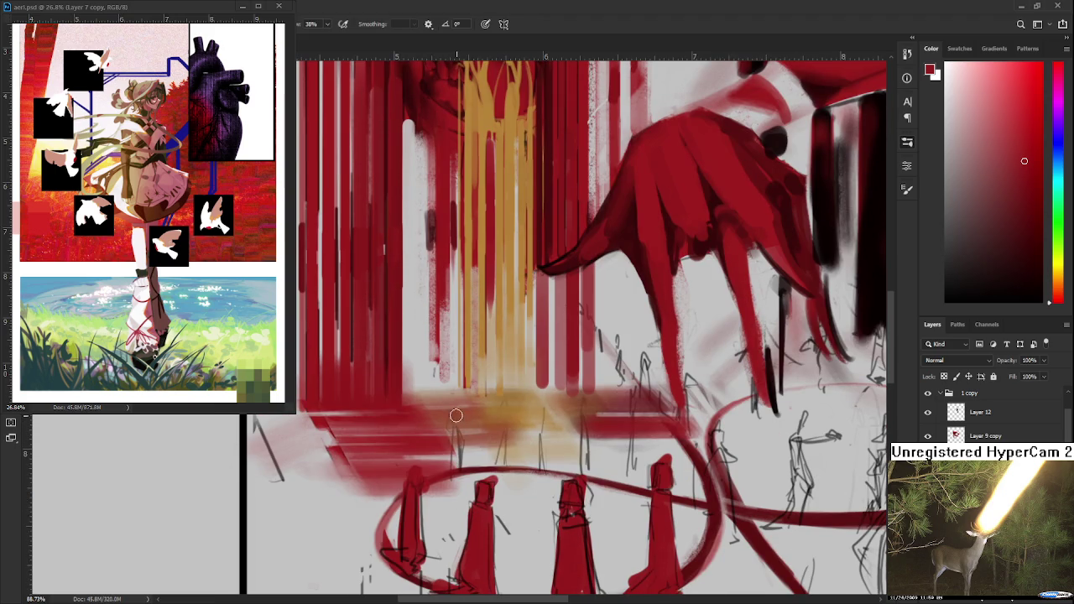
key(e)
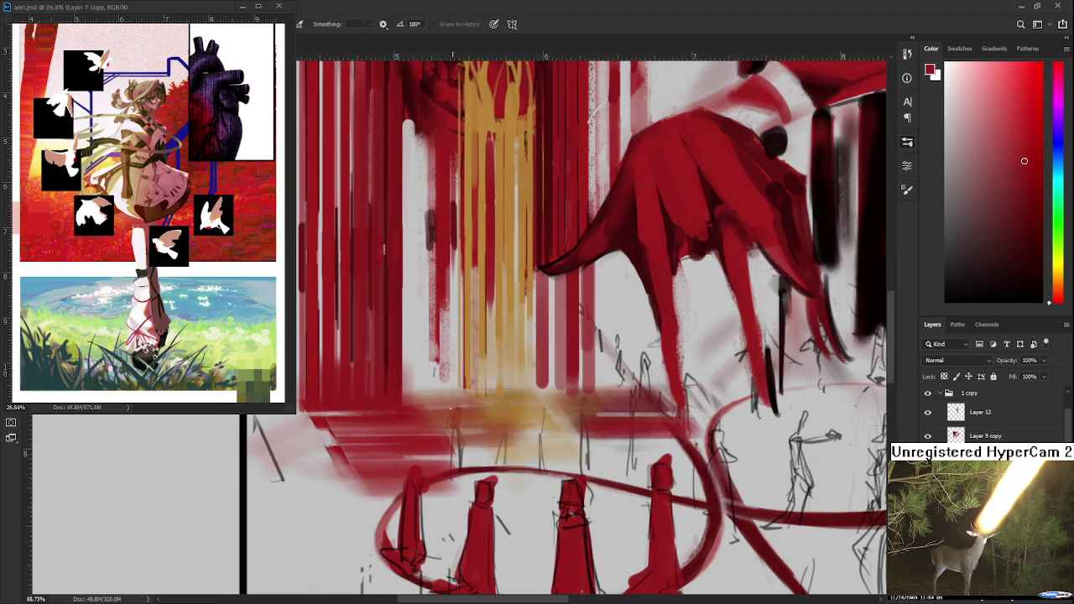
key(b)
mouse_move(455, 423)
mouse_down()
mouse_move(454, 472)
mouse_move(461, 457)
mouse_up()
key(e)
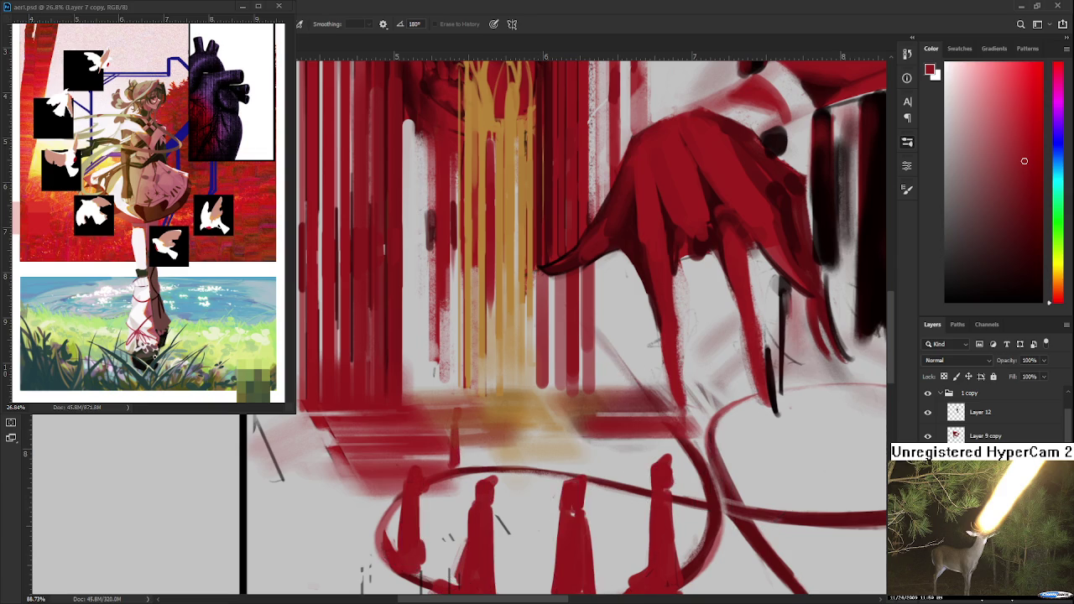
click(927, 415)
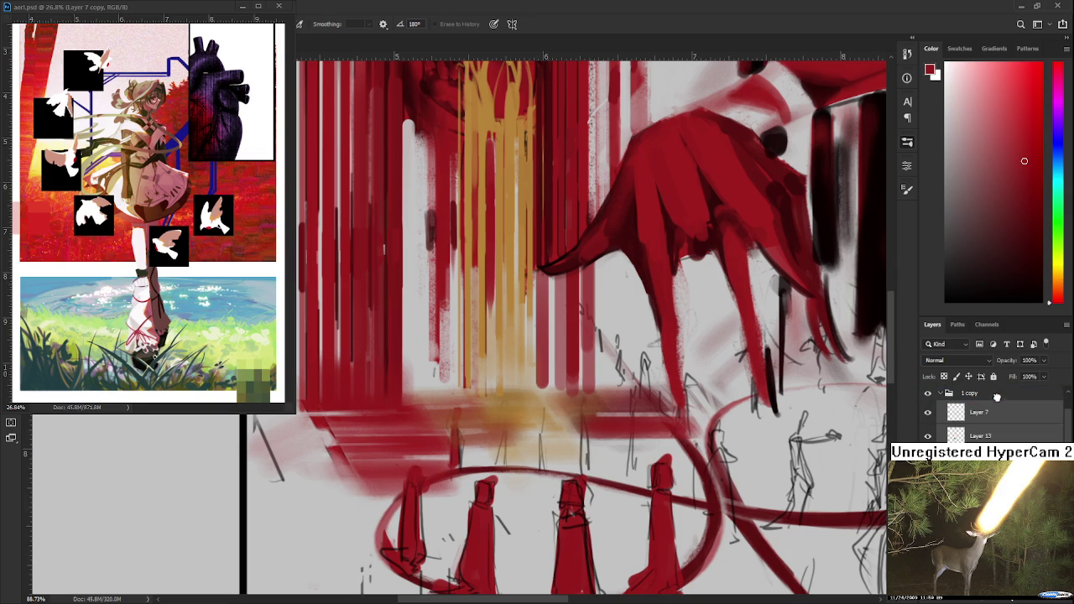
- Make Layer 13 active and paint a dark red stroke among the distant figures
click(953, 436)
mouse_move(458, 413)
mouse_down()
mouse_move(504, 426)
mouse_move(502, 453)
mouse_up()
key(b)
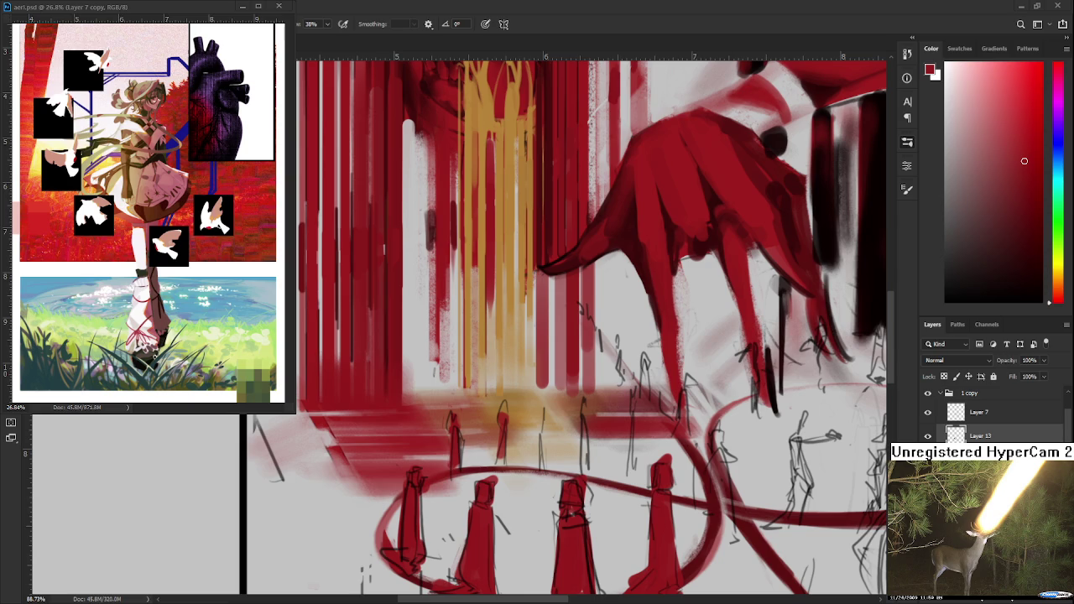
key(e)
- Paint and trim two small distant red figures behind the left loop
key(b)
drag(544, 466, 544, 425)
key(e)
drag(549, 466, 547, 411)
key(b)
key(e)
key(b)
key(e)
key(b)
drag(584, 477, 583, 418)
key(e)
key(b)
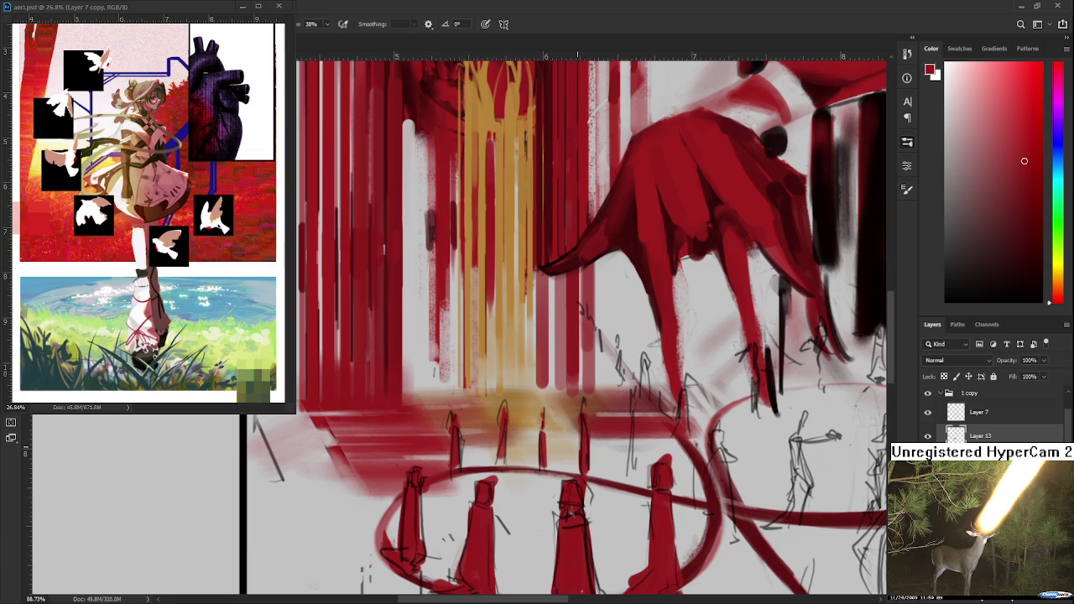
- Pan to the right loop and lay red strokes over the sketched reaching figure
drag(625, 485, 531, 463)
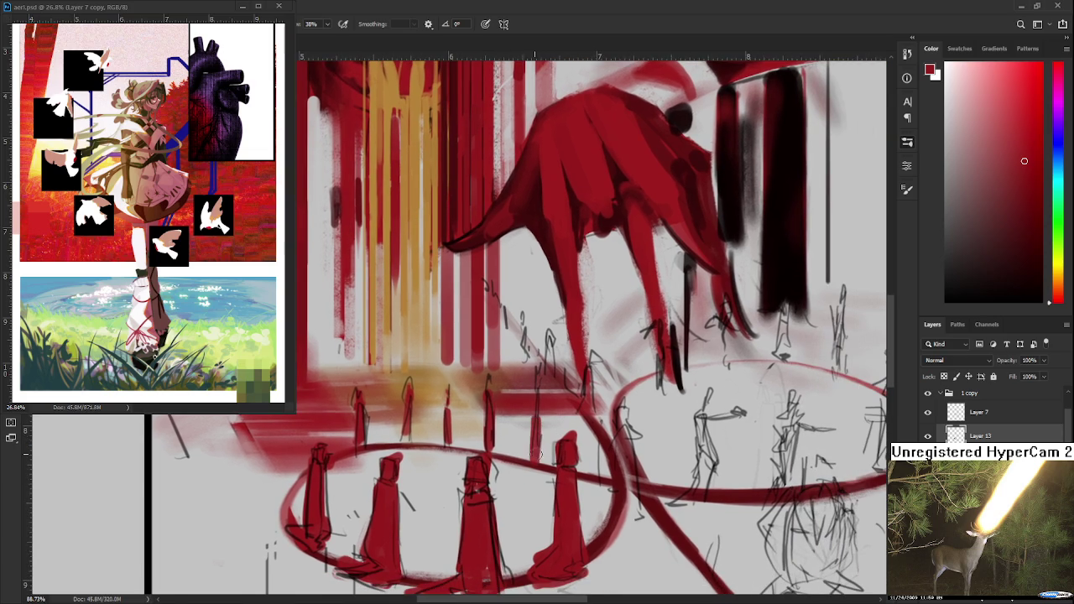
key(e)
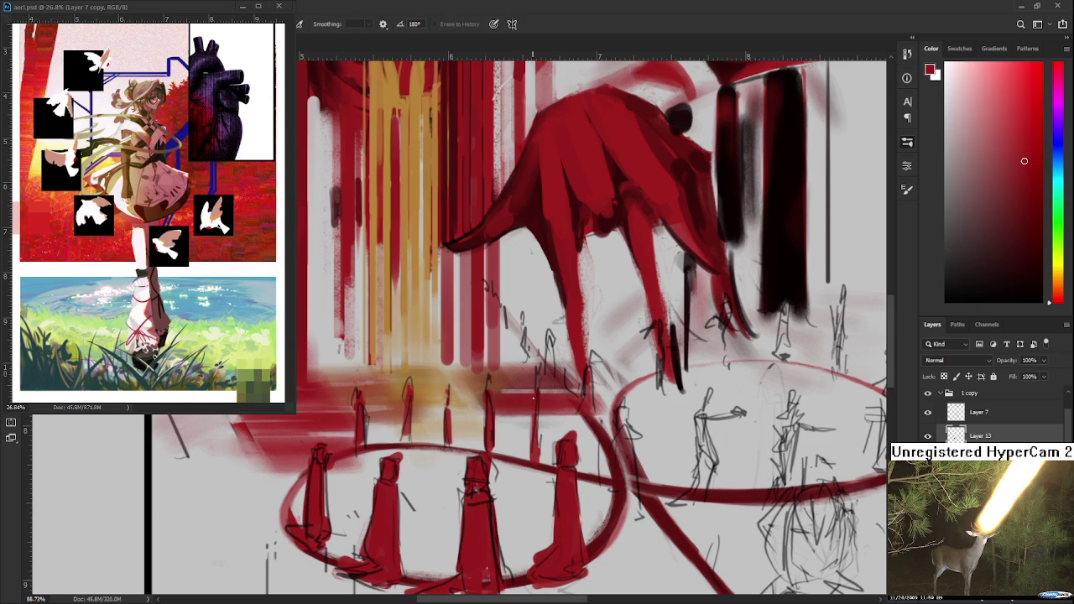
scroll(533, 401, right, 3)
key(b)
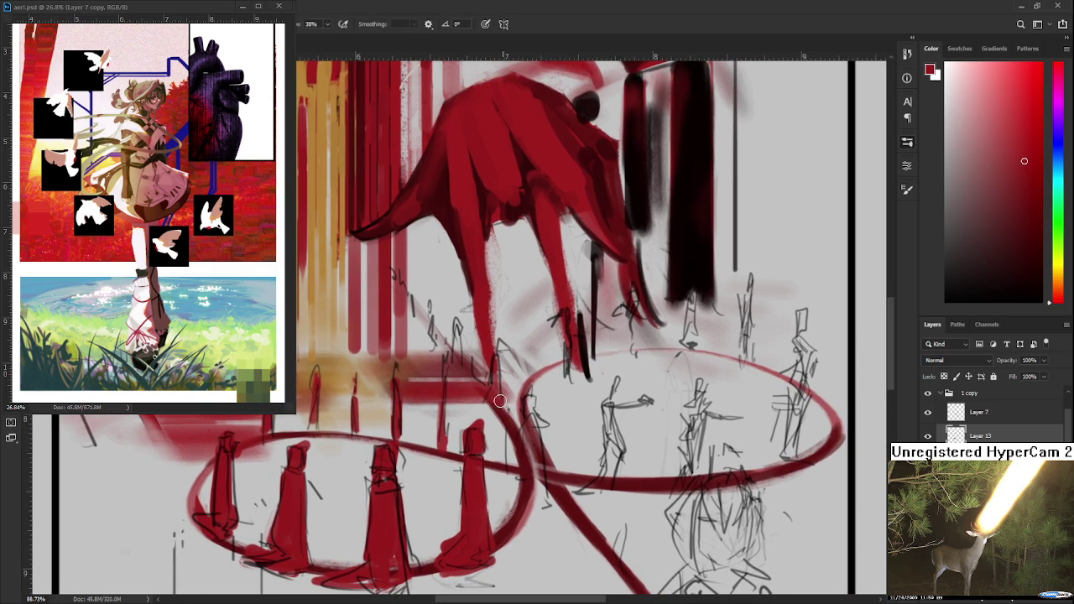
drag(500, 404, 502, 462)
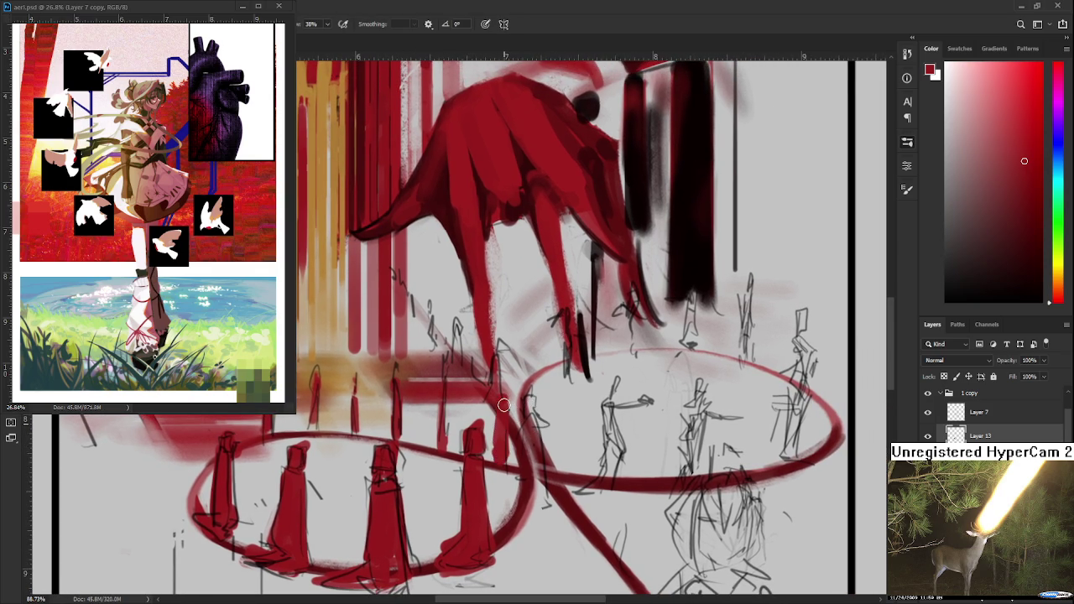
key(e)
scroll(519, 421, right, 2)
drag(520, 421, 470, 425)
- Block in the figure's body, torso and legs in red, lightly erasing the head to refine it
key(b)
mouse_move(509, 479)
mouse_down()
mouse_move(522, 405)
mouse_move(554, 406)
mouse_move(534, 385)
mouse_move(519, 389)
mouse_move(536, 375)
mouse_move(533, 400)
mouse_move(521, 403)
mouse_up()
key(e)
key(b)
key(e)
mouse_move(519, 445)
mouse_down()
mouse_move(516, 421)
mouse_move(514, 474)
mouse_move(537, 462)
mouse_move(534, 491)
mouse_move(538, 478)
mouse_up()
key(b)
key(e)
key(b)
drag(522, 431, 530, 422)
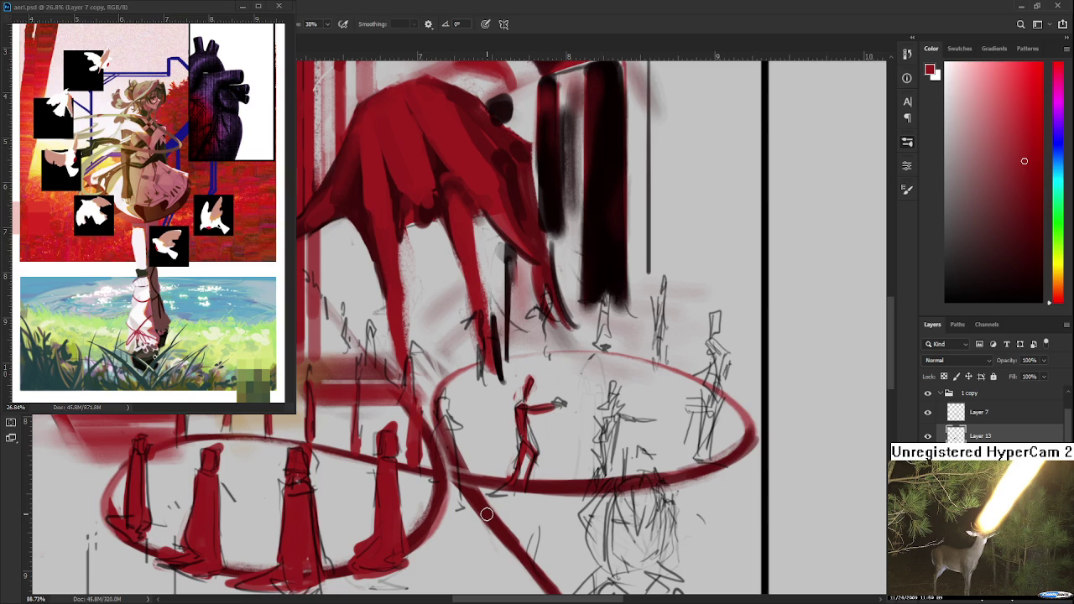
- Block in a second small red figure in the right loop, alternating brush and eraser
mouse_move(612, 383)
mouse_down()
mouse_move(601, 486)
mouse_move(603, 445)
mouse_move(606, 470)
mouse_up()
key(e)
key(b)
key(e)
key(b)
key(e)
key(b)
key(e)
key(b)
- Refine the figure's lower body and upper body, and give it a longer outstretched arm
key(e)
key(b)
mouse_move(608, 423)
mouse_down()
mouse_move(624, 460)
mouse_move(607, 491)
mouse_move(618, 443)
mouse_up()
key(e)
key(b)
key(e)
key(b)
mouse_move(611, 403)
mouse_down()
mouse_move(651, 423)
mouse_move(630, 423)
mouse_up()
key(e)
key(b)
key(e)
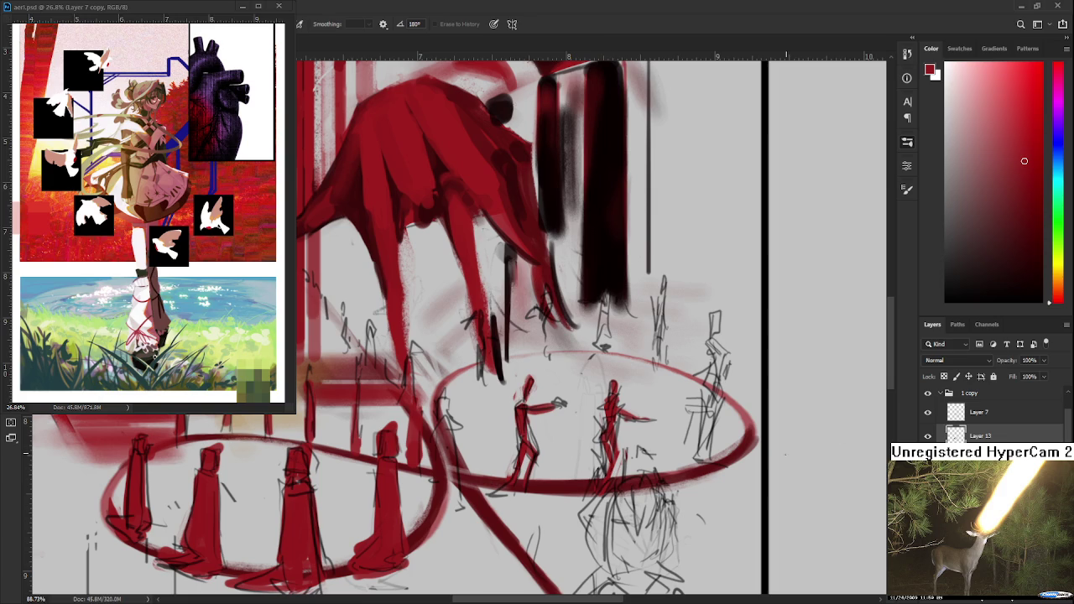
mouse_move(651, 417)
mouse_down()
mouse_move(606, 409)
mouse_move(598, 420)
mouse_move(578, 522)
mouse_up()
- Paint the small standing figure's head and upper body red, trimming it with the eraser
key(e)
key(b)
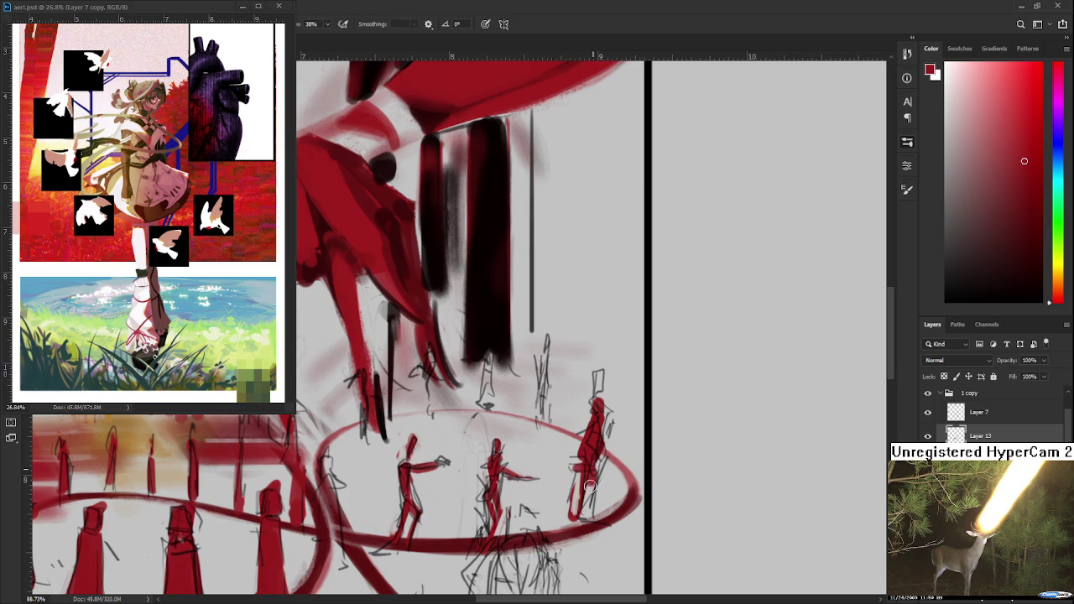
mouse_move(610, 424)
mouse_down()
mouse_move(594, 391)
mouse_move(564, 416)
mouse_up()
key(e)
key(b)
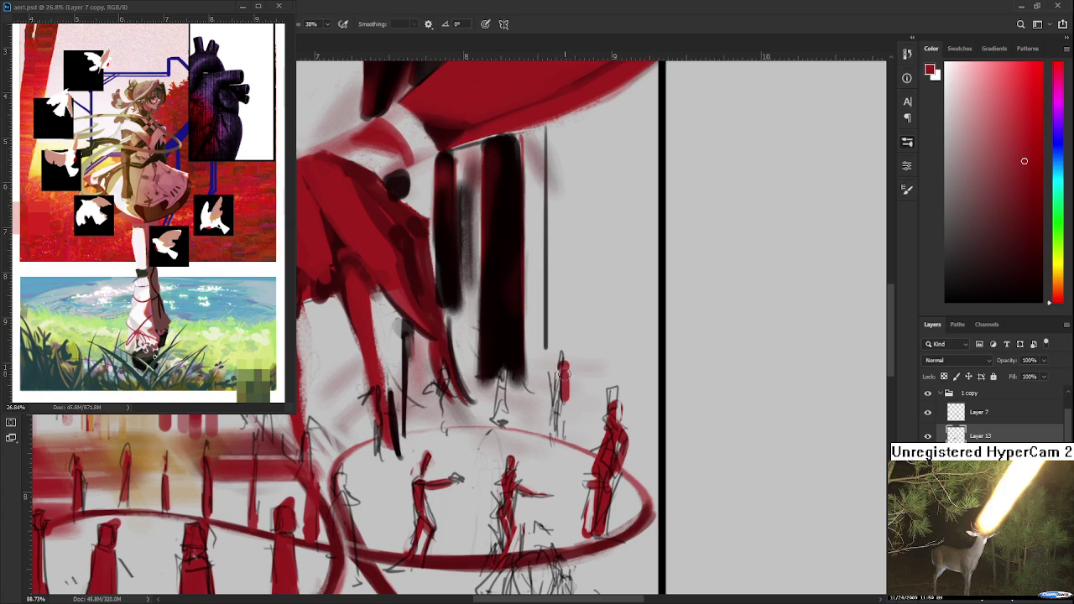
key(e)
drag(569, 374, 566, 445)
key(b)
key(e)
key(b)
mouse_move(561, 400)
mouse_down()
mouse_move(576, 450)
mouse_move(566, 453)
mouse_up()
key(e)
key(b)
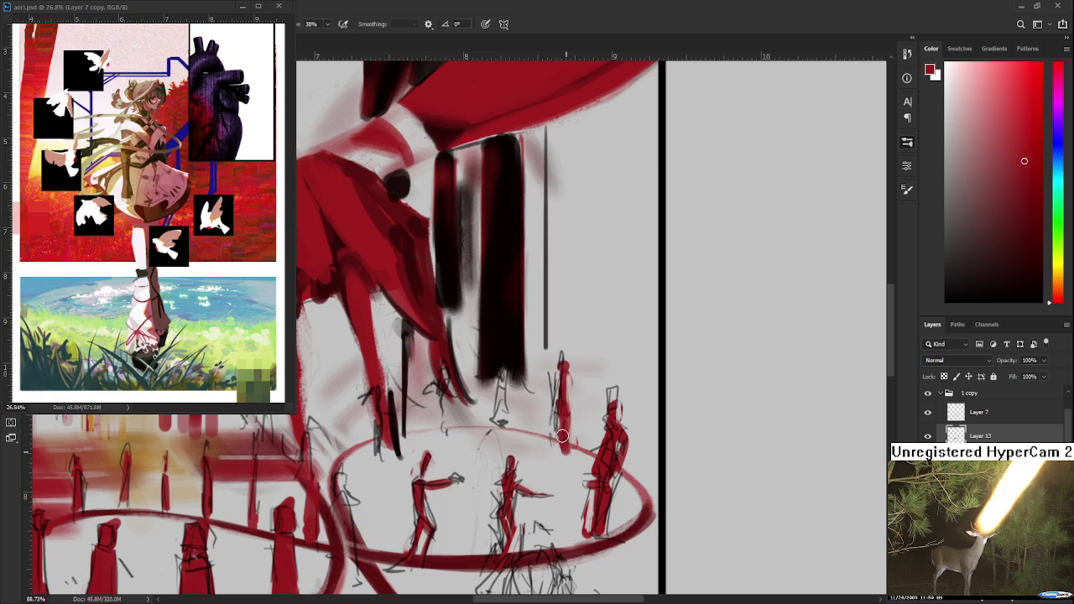
- Paint a new red standing figure over the sketch, with a dark red leg
scroll(509, 428, up, 2)
mouse_move(509, 428)
mouse_down()
mouse_move(511, 411)
mouse_move(512, 480)
mouse_up()
key(e)
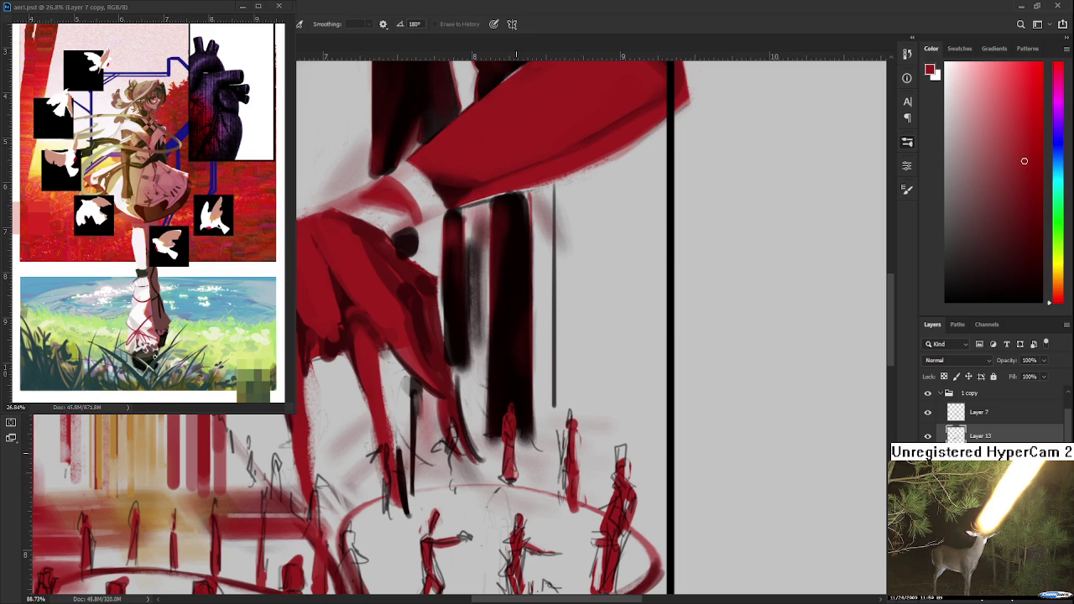
mouse_move(506, 417)
mouse_down()
mouse_move(540, 407)
mouse_move(481, 426)
mouse_move(487, 460)
mouse_move(481, 422)
mouse_move(515, 363)
mouse_up()
key(b)
mouse_move(453, 400)
mouse_down()
mouse_move(454, 441)
mouse_move(451, 390)
mouse_move(411, 457)
mouse_move(445, 447)
mouse_move(479, 462)
mouse_move(448, 485)
mouse_move(485, 395)
mouse_move(616, 403)
mouse_up()
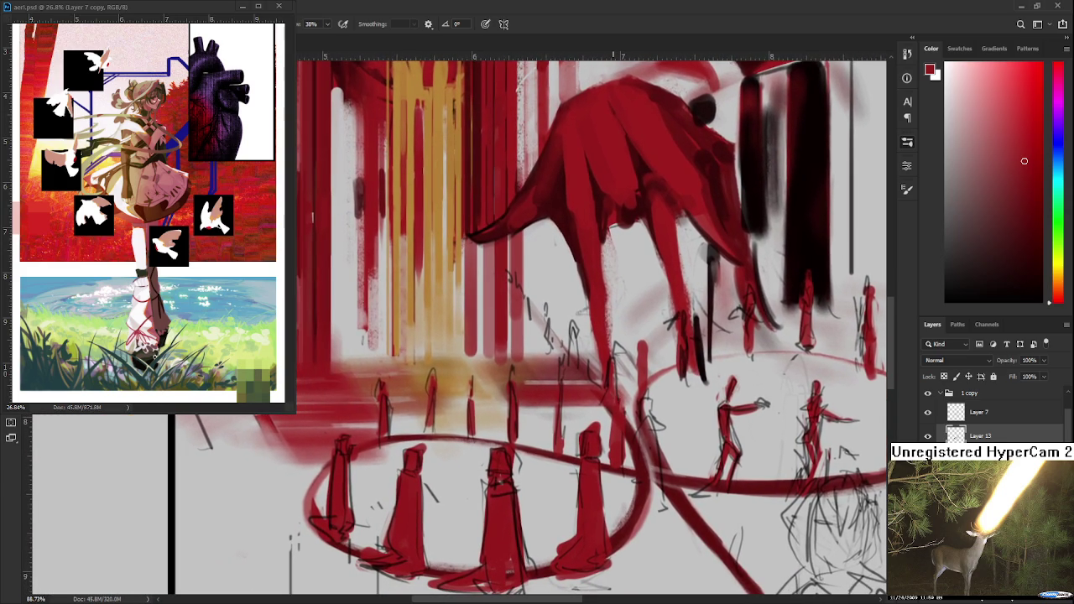
- Zoom out and begin a lasso outline around the left group of hooded figures
key(ctrl+minus)
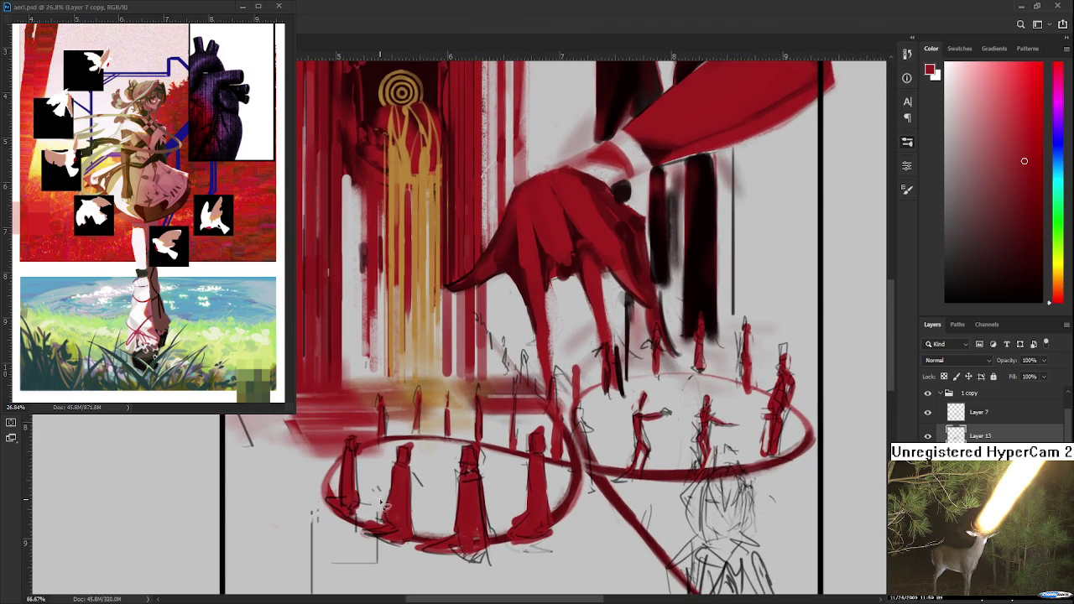
mouse_move(583, 522)
mouse_down()
mouse_move(482, 458)
mouse_move(491, 476)
mouse_up()
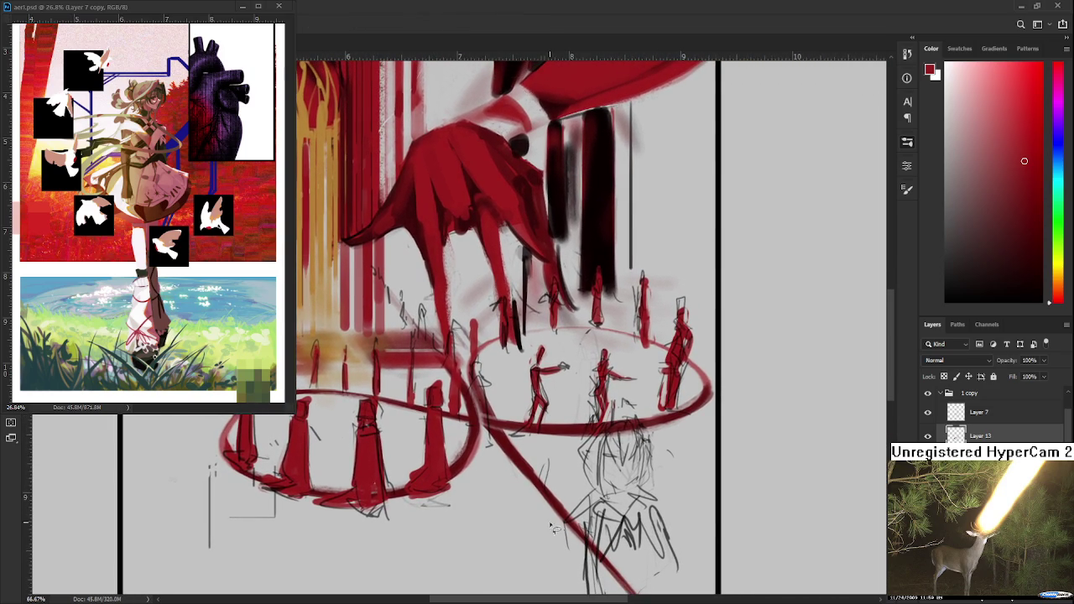
drag(466, 429, 455, 467)
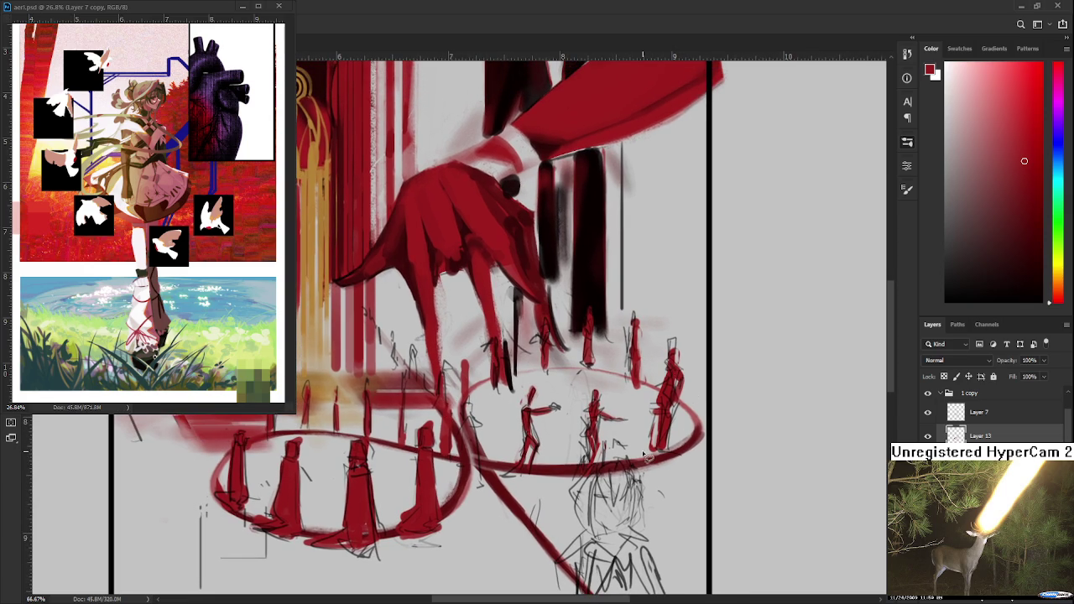
drag(440, 452, 541, 440)
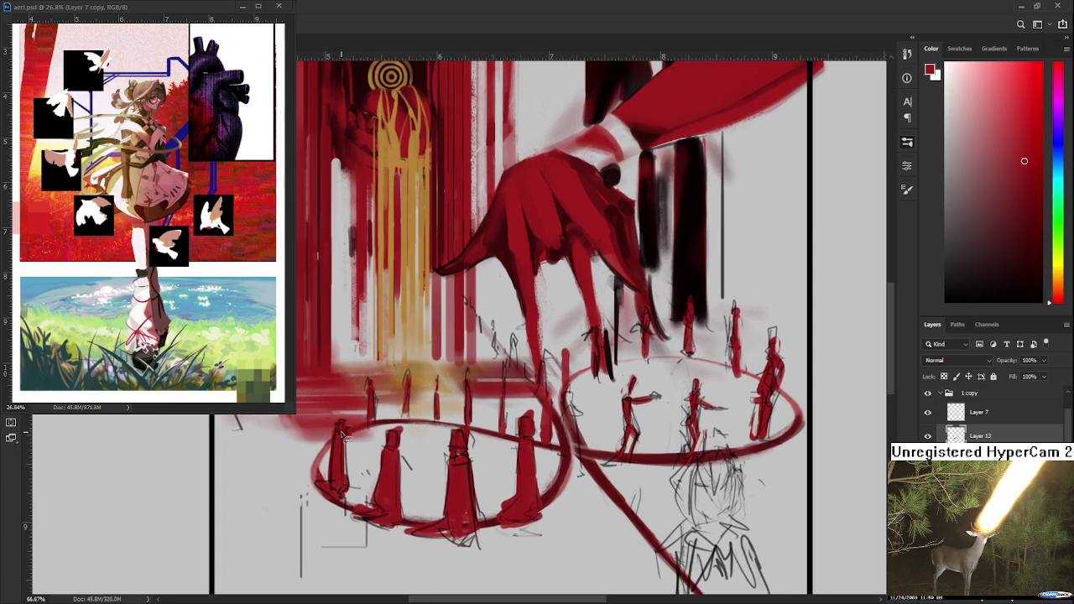
mouse_move(335, 414)
mouse_down()
mouse_move(544, 501)
mouse_move(473, 432)
mouse_up()
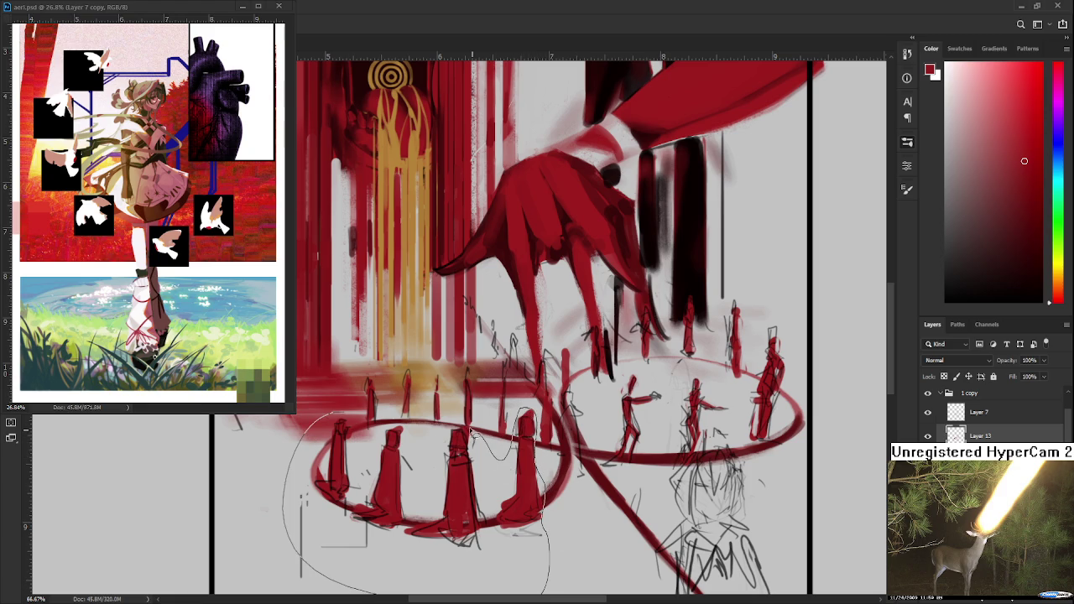
- Move the lassoed left group of hooded figures right and up with Free Transform
drag(472, 432, 336, 414)
key(ctrl+t)
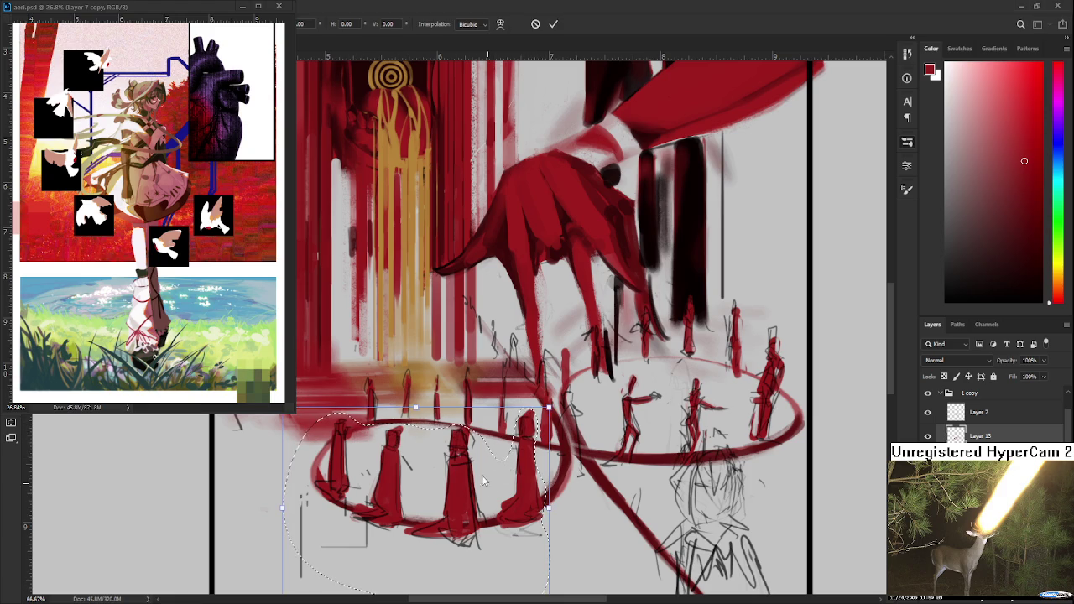
mouse_move(489, 491)
mouse_down()
mouse_move(554, 481)
mouse_move(495, 460)
mouse_up()
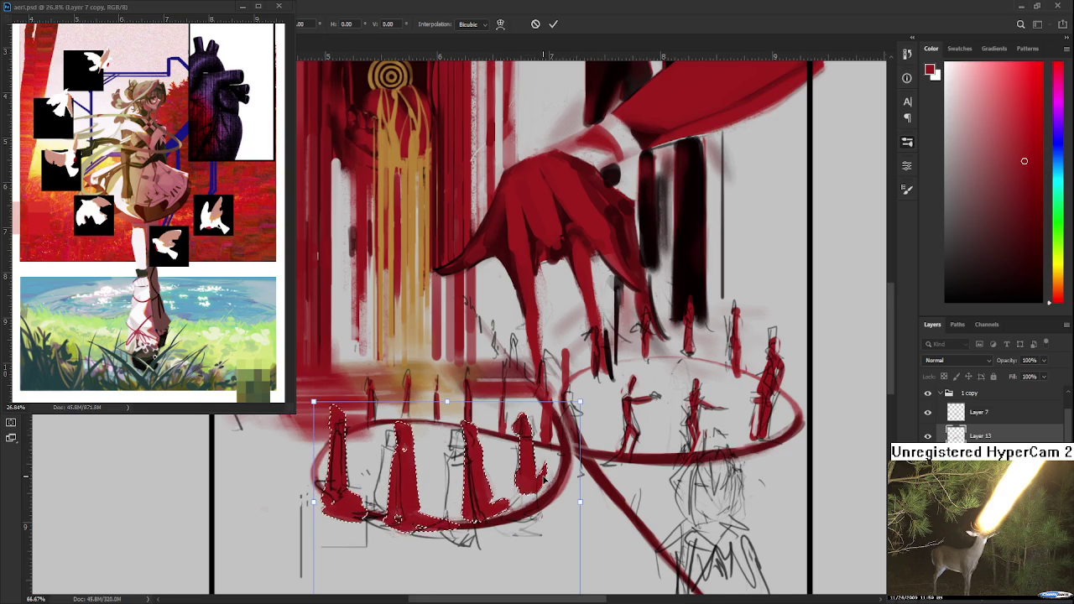
key(Return)
scroll(544, 478, up, 1)
- Move the middle red figure right and up
drag(434, 485, 436, 478)
key(ctrl+t)
drag(460, 509, 524, 477)
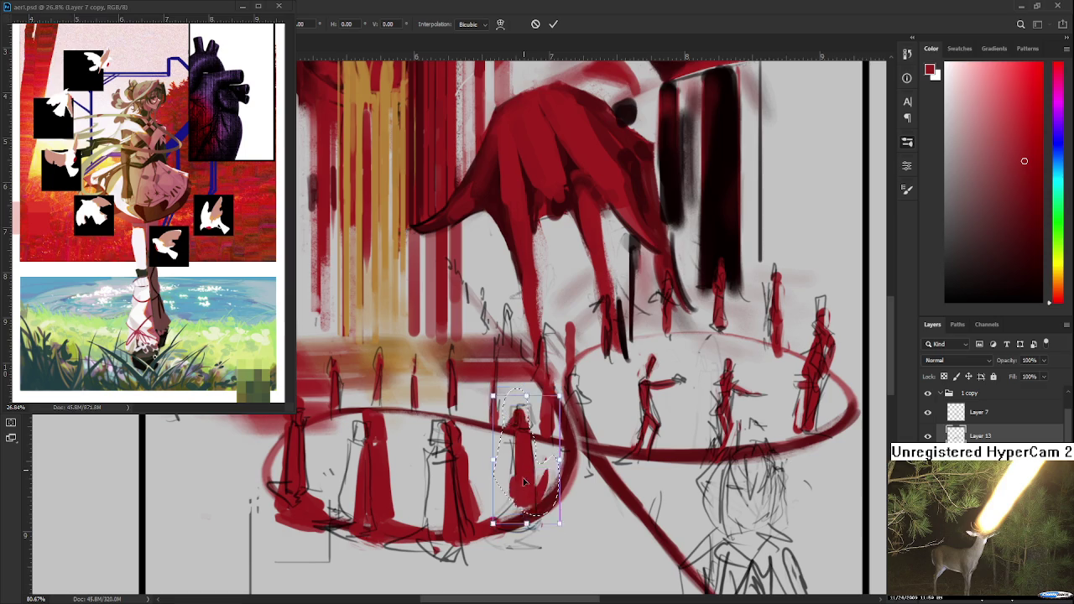
key(Return)
- Enlarge and reshape the leftmost red figure
drag(443, 448, 578, 464)
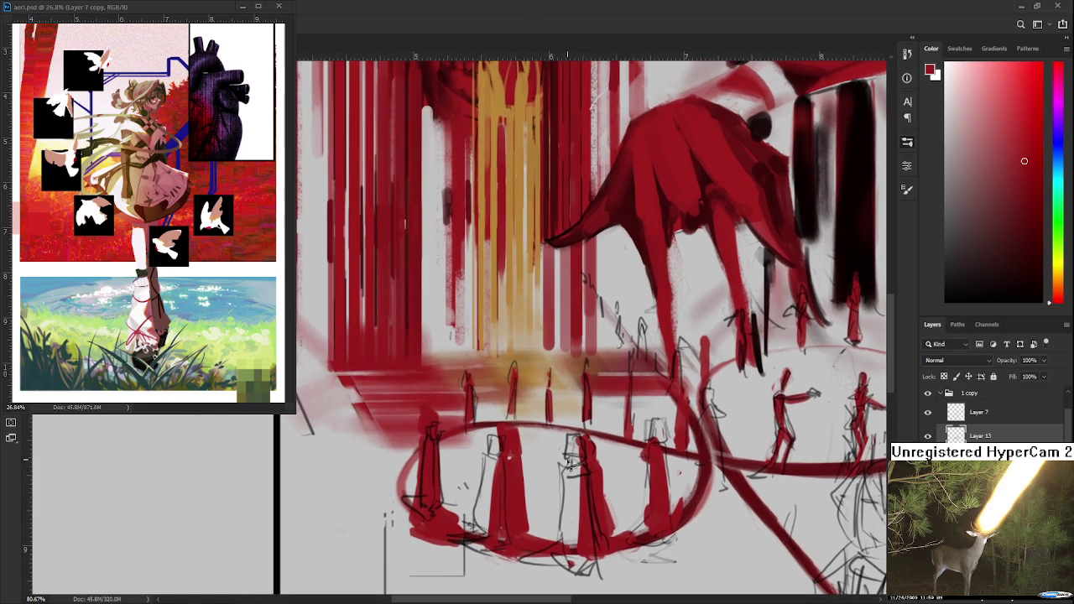
drag(427, 388, 489, 392)
key(ctrl+t)
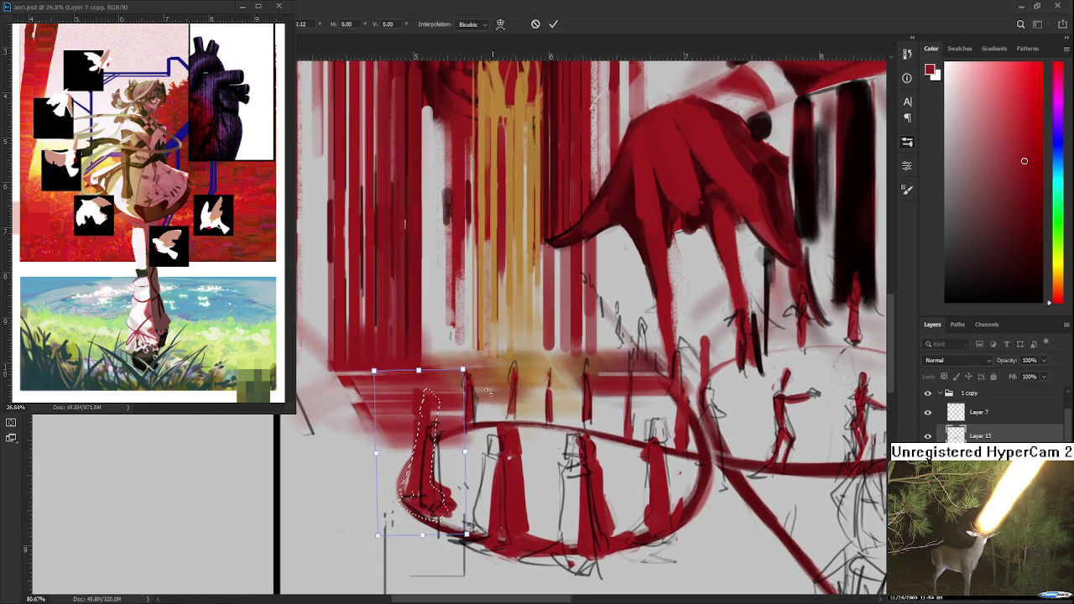
drag(464, 535, 467, 549)
key(Return)
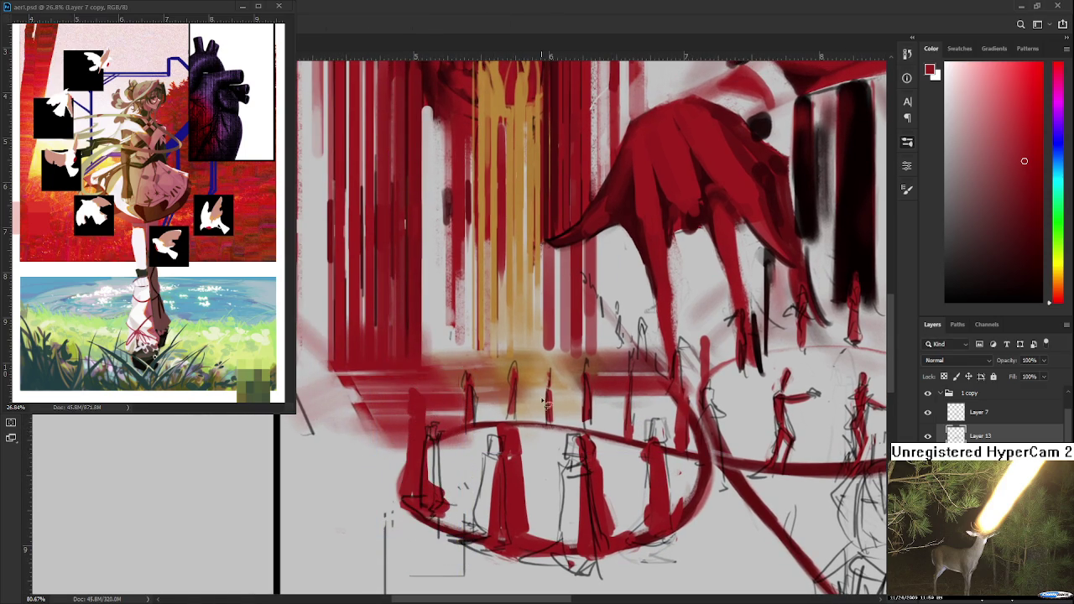
- Reshape the central hooded figure to slim it, and apply a transform to another outlined figure
drag(522, 409, 436, 392)
mouse_move(480, 420)
mouse_down()
mouse_move(542, 485)
mouse_move(483, 420)
mouse_up()
key(ctrl+t)
mouse_move(576, 424)
mouse_down()
mouse_move(558, 420)
mouse_move(600, 467)
mouse_move(570, 411)
mouse_up()
key(Return)
key(ctrl+t)
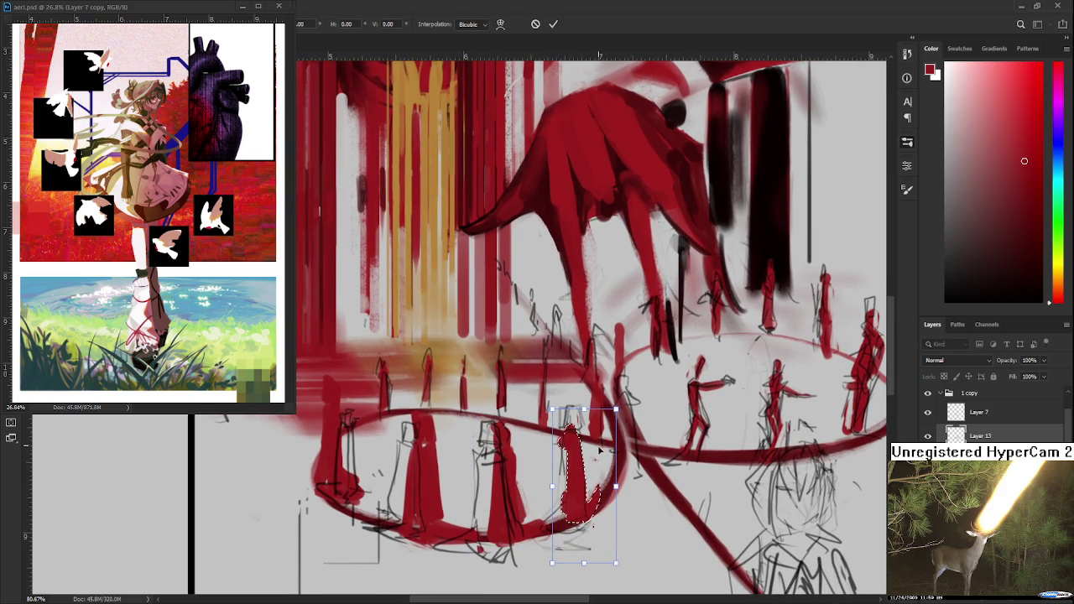
key(Return)
mouse_move(593, 369)
mouse_down()
mouse_move(517, 470)
mouse_move(519, 458)
mouse_move(444, 402)
mouse_move(475, 381)
mouse_up()
key(b)
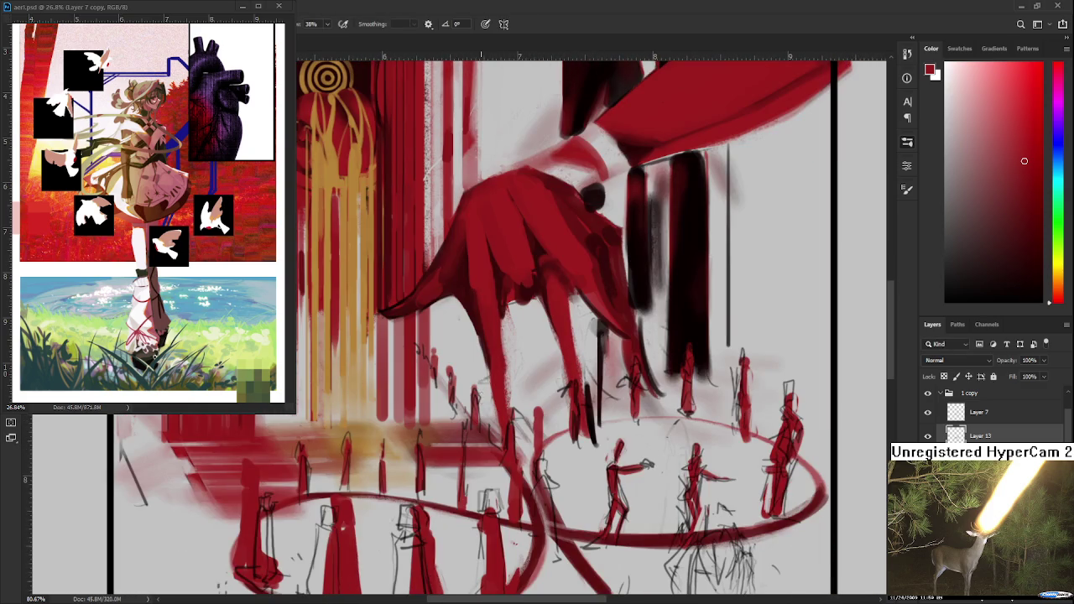
- Zoom out to the framed drawing, try dark strokes through the sketched figure, then undo them
scroll(475, 402, down, 2)
scroll(475, 407, down, 1)
scroll(475, 409, down, 1)
scroll(475, 411, down, 1)
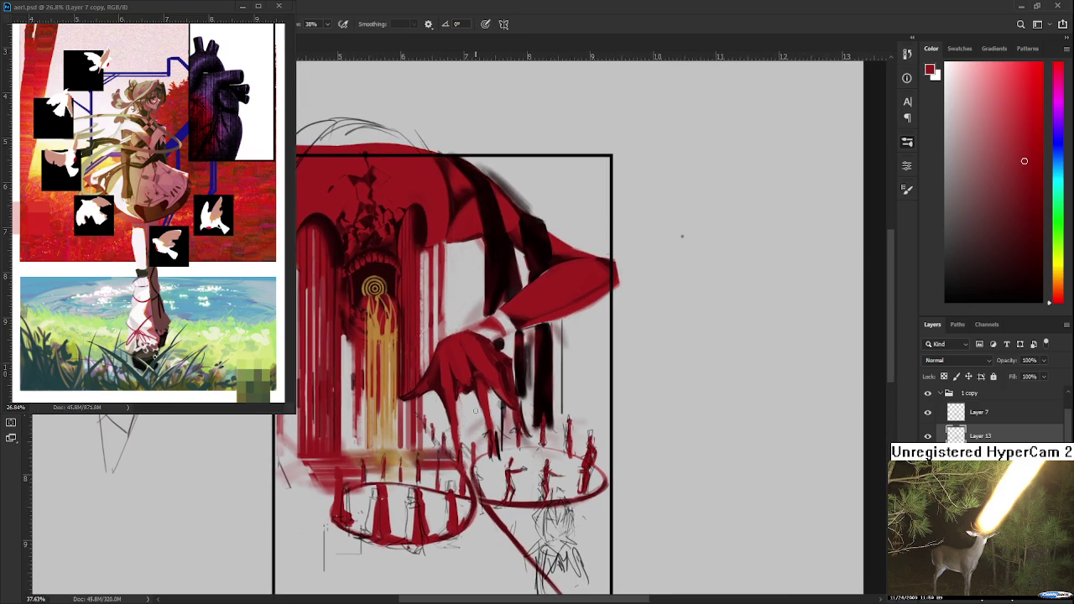
drag(475, 410, 444, 372)
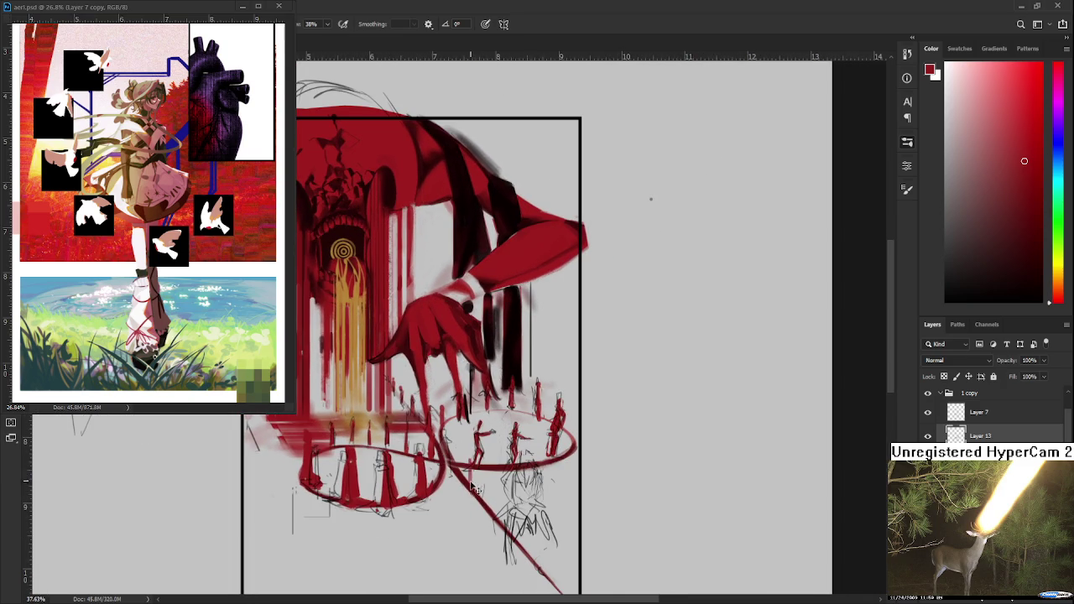
drag(480, 495, 478, 442)
key(ctrl+z)
- Paint the lower hooded figure's head, body and base solid red
mouse_move(520, 487)
mouse_down()
mouse_move(511, 429)
mouse_move(484, 470)
mouse_move(492, 503)
mouse_up()
mouse_move(495, 460)
mouse_down()
mouse_move(493, 509)
mouse_move(525, 509)
mouse_up()
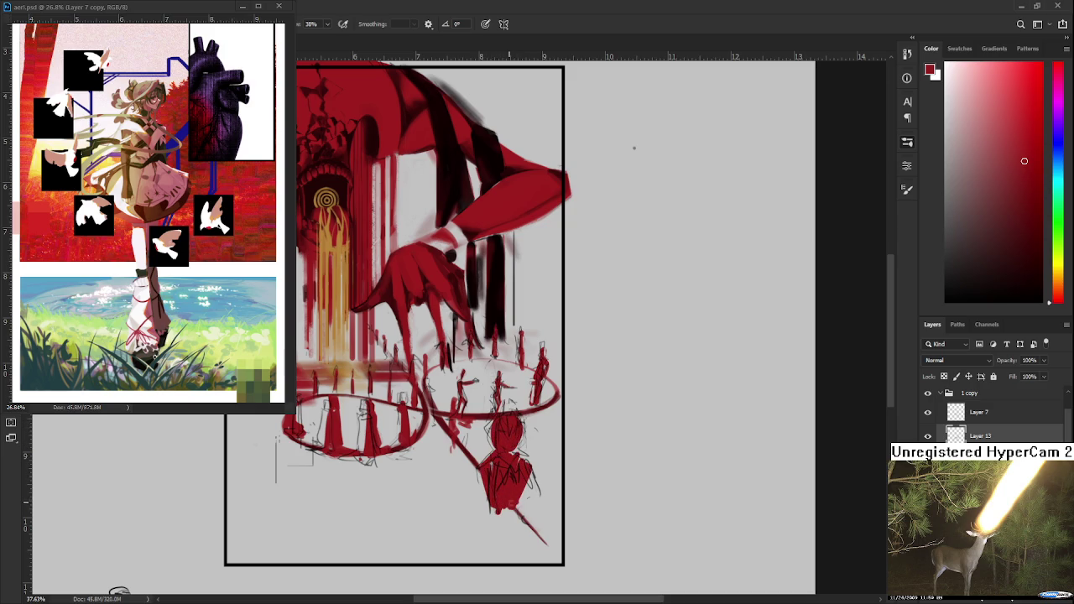
drag(508, 509, 518, 504)
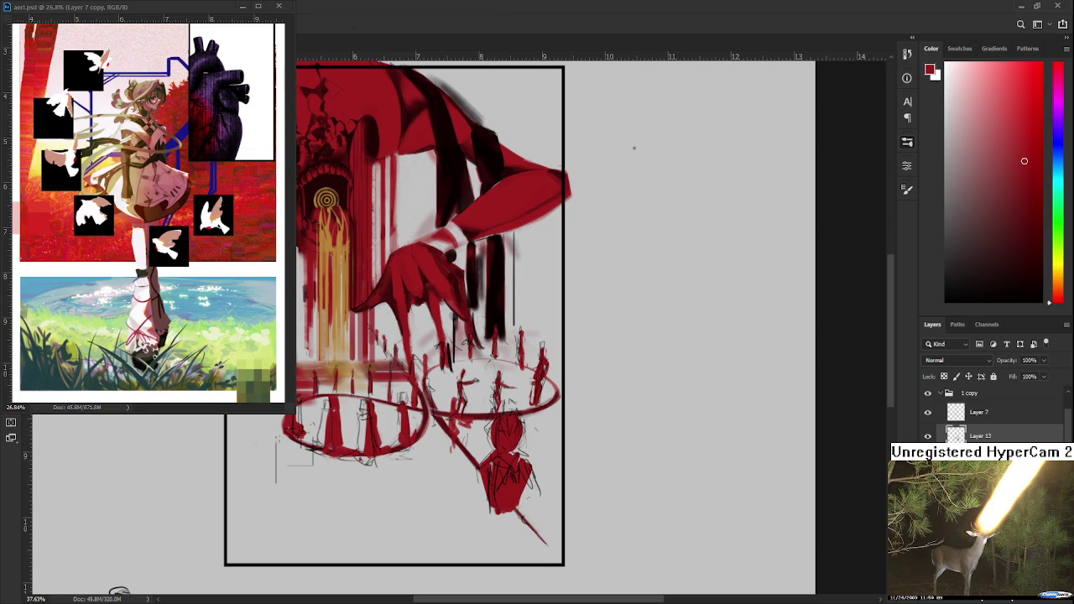
click(928, 437)
click(928, 437)
- Sketch a curve around the red figure and nudge it slightly right
mouse_move(487, 413)
mouse_down()
mouse_move(531, 407)
mouse_move(520, 524)
mouse_up()
key(ctrl+t)
mouse_move(518, 472)
mouse_down()
mouse_move(536, 473)
mouse_move(496, 468)
mouse_move(515, 472)
mouse_up()
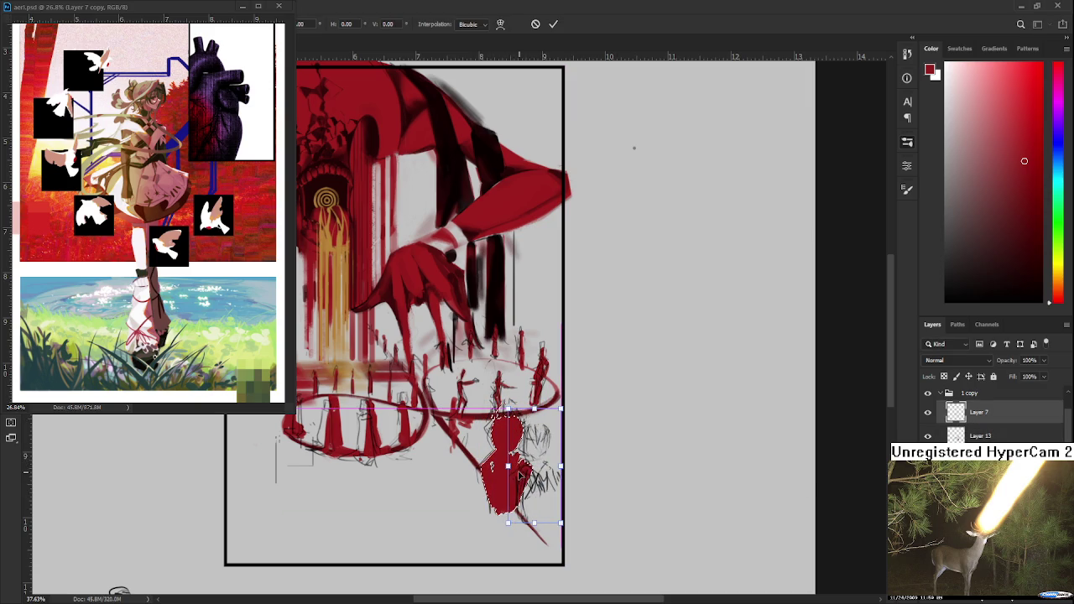
key(Return)
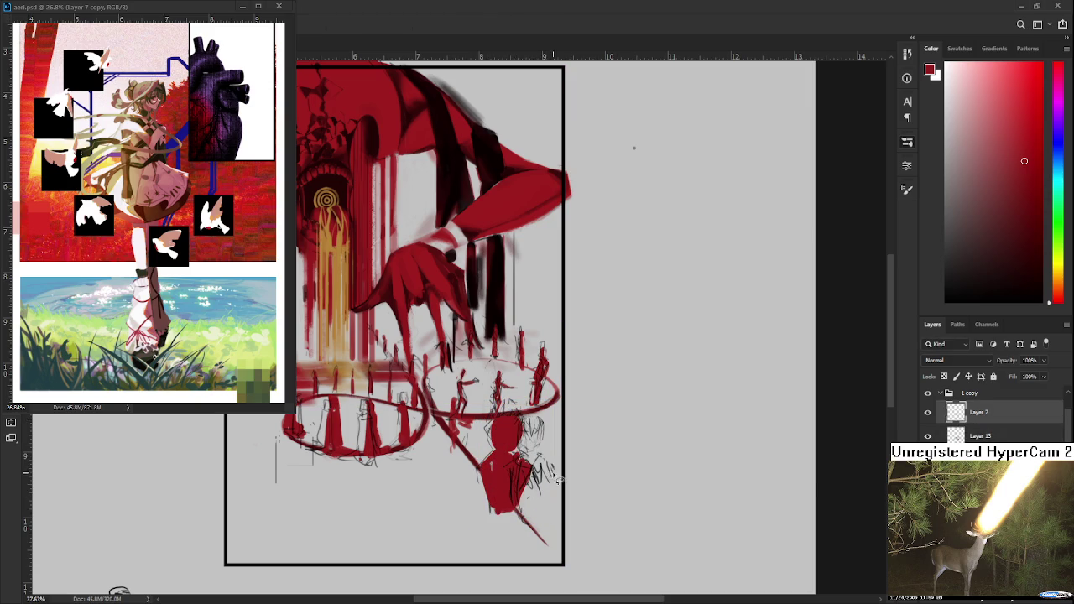
- On the red paint layer, lasso the lower figure and move it about 27 px right
key(alt+bracketleft)
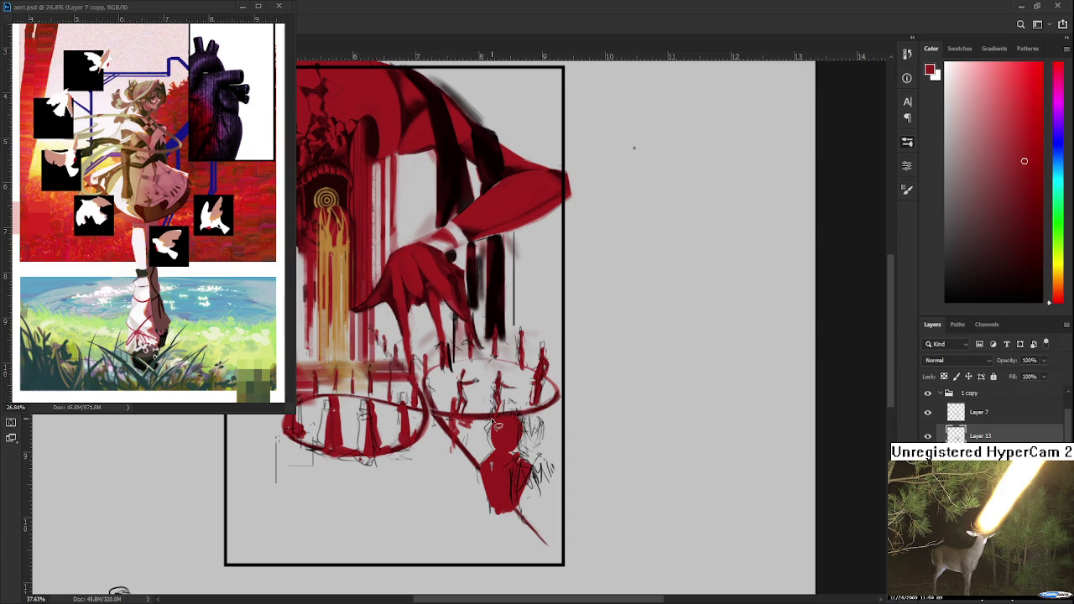
drag(500, 409, 497, 411)
key(ctrl+t)
drag(509, 480, 532, 482)
key(Return)
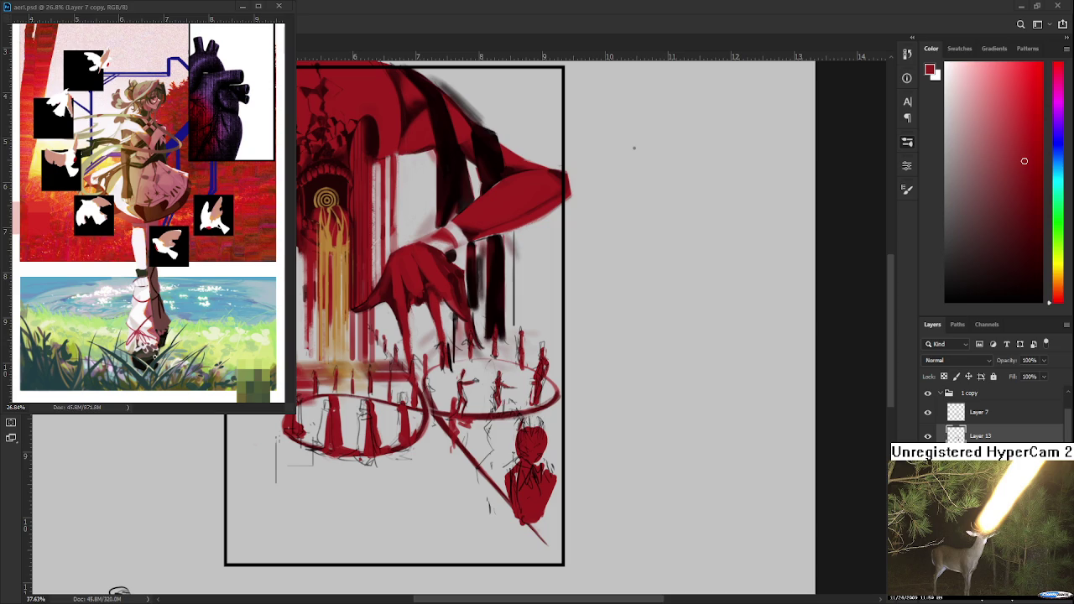
mouse_move(634, 148)
mouse_down()
mouse_move(731, 173)
mouse_move(759, 194)
mouse_up()
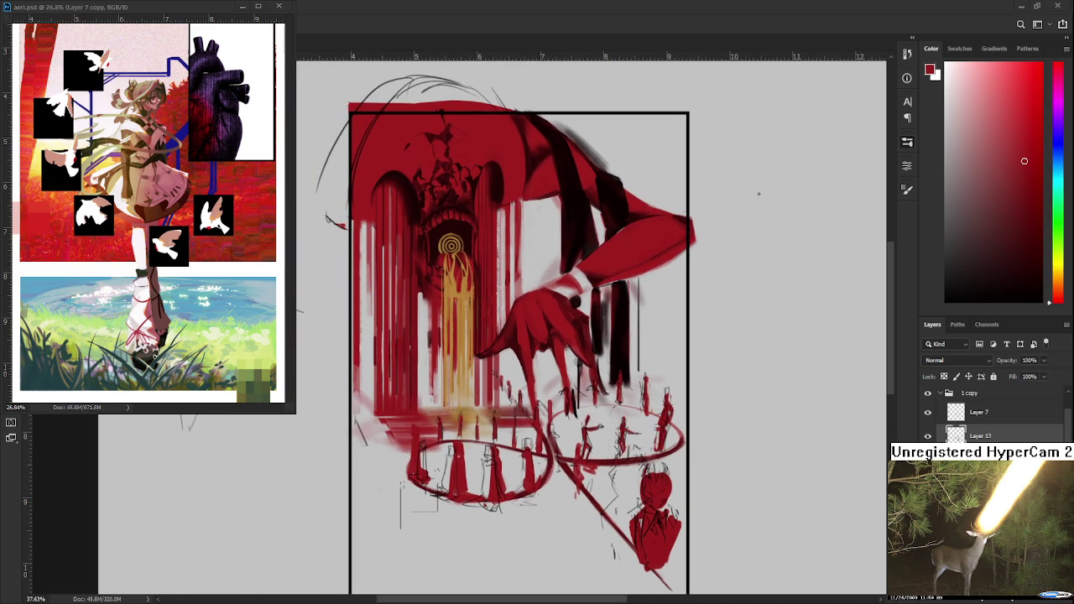
- Leave full-screen mode and open Raid.psd from the home screen
click(70, 15)
click(334, 103)
key(f)
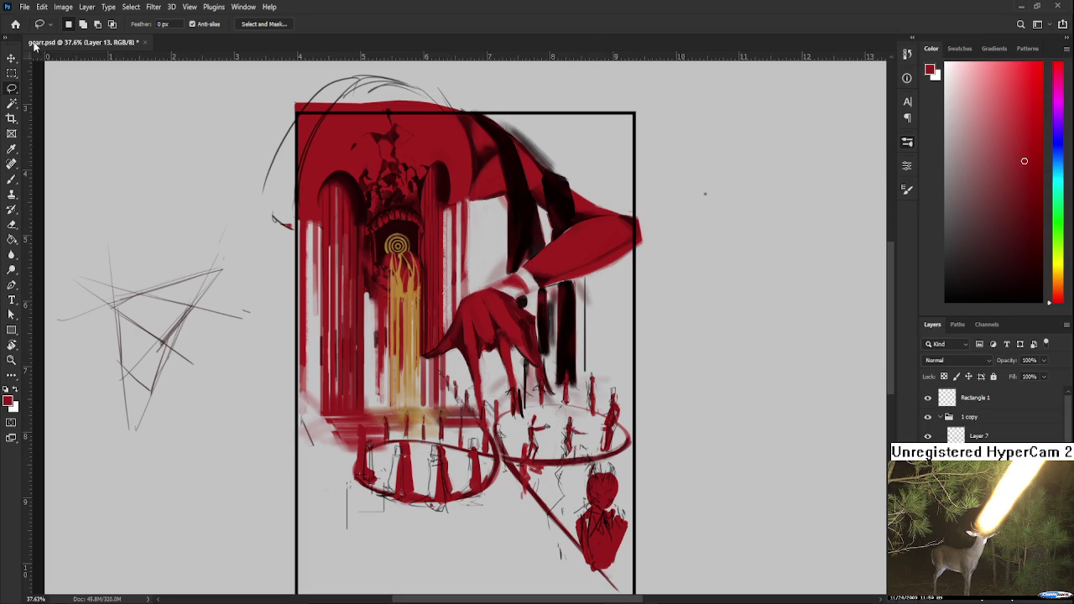
click(20, 25)
click(596, 121)
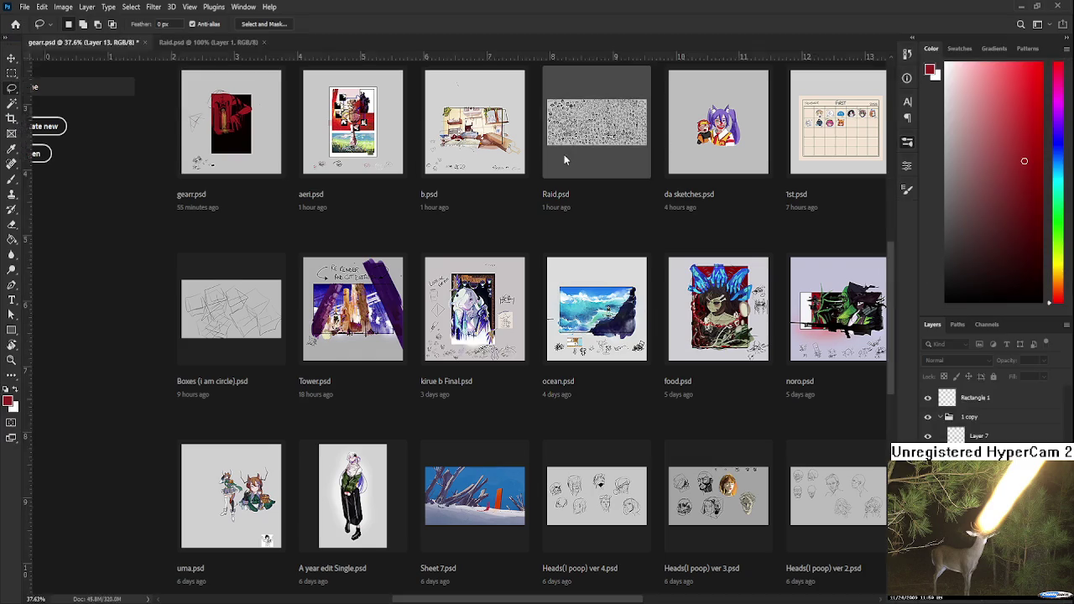
- Zoom in on the top sketches and set the brush colour to black
scroll(311, 155, up, 5)
mouse_move(353, 246)
mouse_down()
mouse_move(460, 288)
mouse_move(442, 430)
mouse_up()
scroll(461, 288, up, 3)
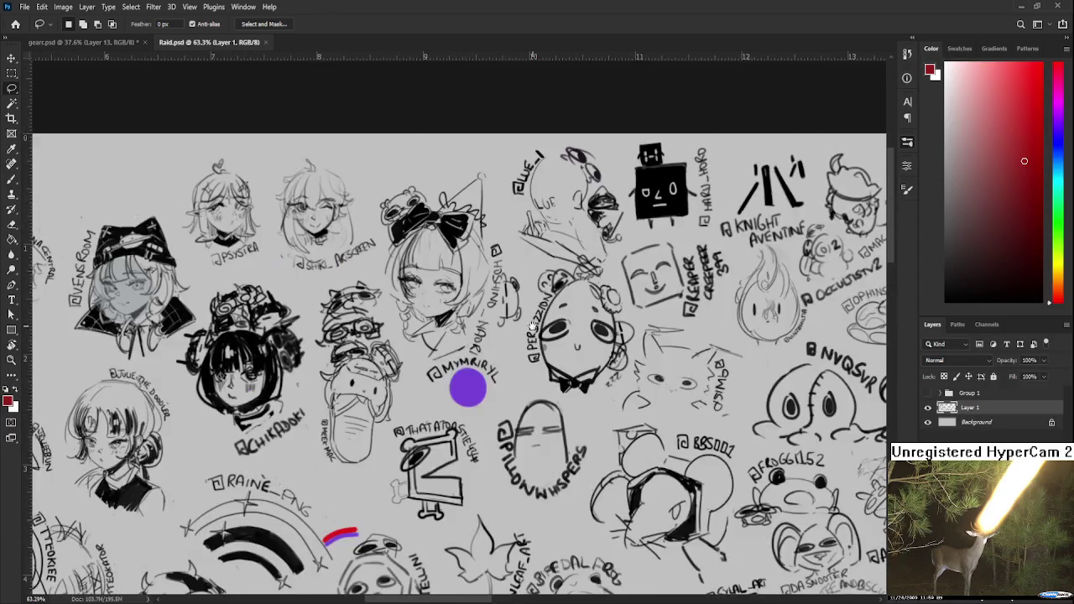
scroll(442, 426, up, 1)
scroll(436, 378, up, 1)
key(b)
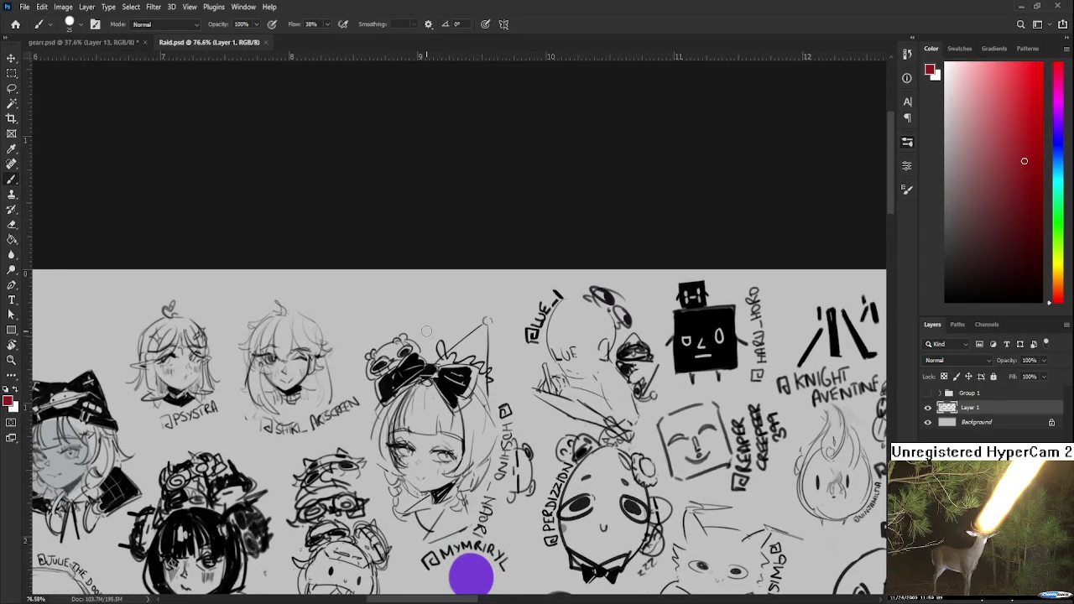
mouse_move(358, 307)
mouse_down()
mouse_move(437, 279)
mouse_move(428, 309)
mouse_up()
key(ctrl+z)
alt+click(419, 348)
- Draw the doodle's halo, undoing and redoing strokes until its lower arc is right
key(ctrl+z)
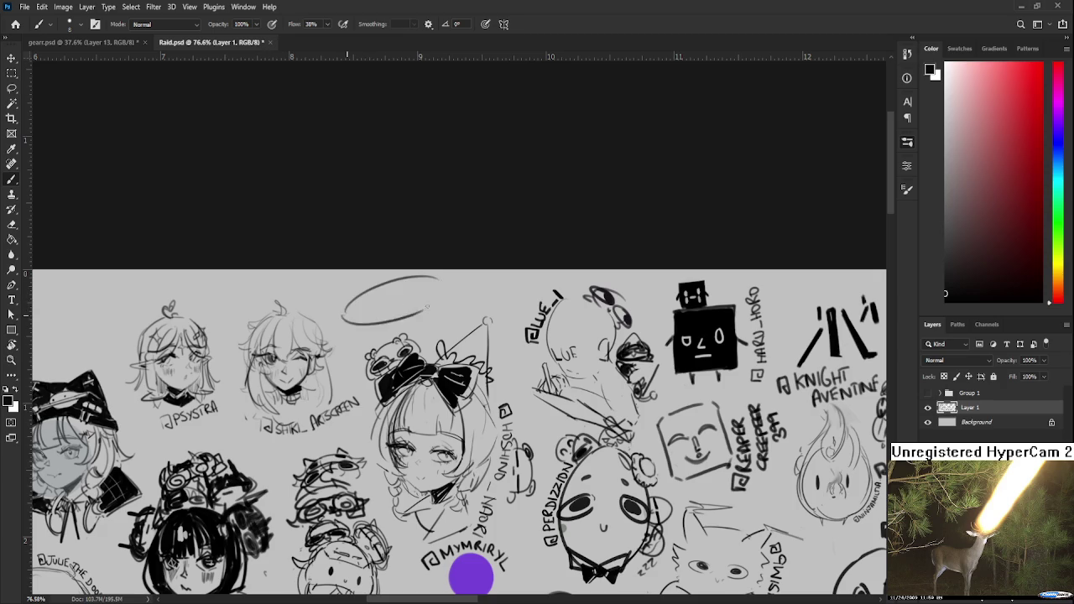
key(ctrl+z)
key(ctrl+shift+z)
key(ctrl+z)
key(ctrl+shift+z)
key(ctrl+z)
key(ctrl+shift+z)
key(ctrl+z)
drag(347, 311, 438, 290)
key(ctrl+z)
key(ctrl+shift+z)
key(ctrl+z)
key(ctrl+shift+z)
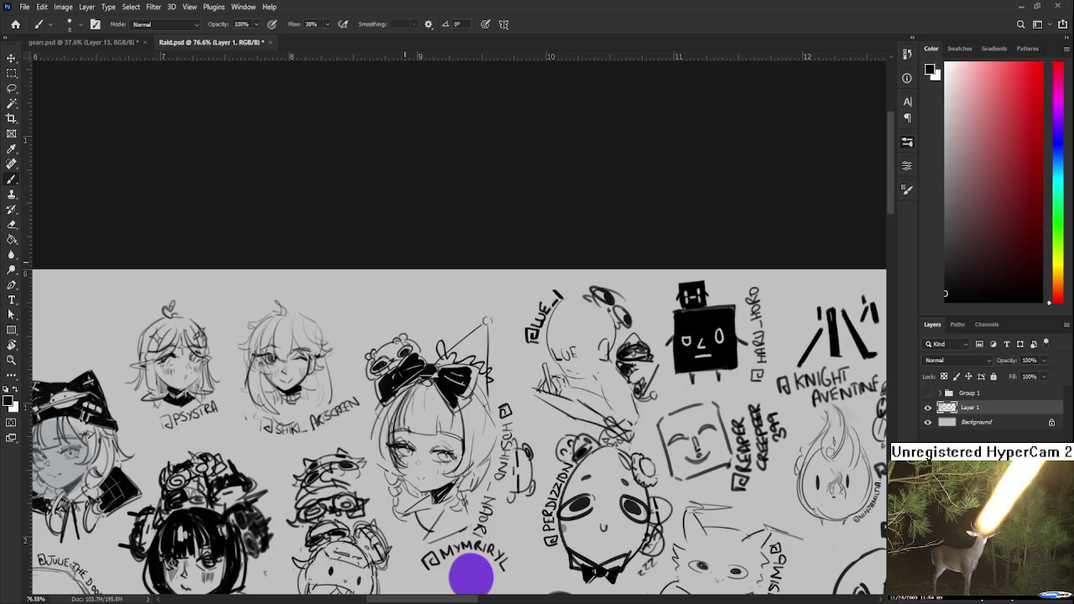
- Add a halo arc, two dot eyes, a small loop and the name-tag lettering
drag(377, 319, 434, 307)
click(374, 308)
click(400, 309)
mouse_move(423, 295)
mouse_down()
mouse_move(443, 275)
mouse_move(448, 308)
mouse_move(403, 274)
mouse_move(360, 315)
mouse_move(410, 335)
mouse_move(457, 324)
mouse_up()
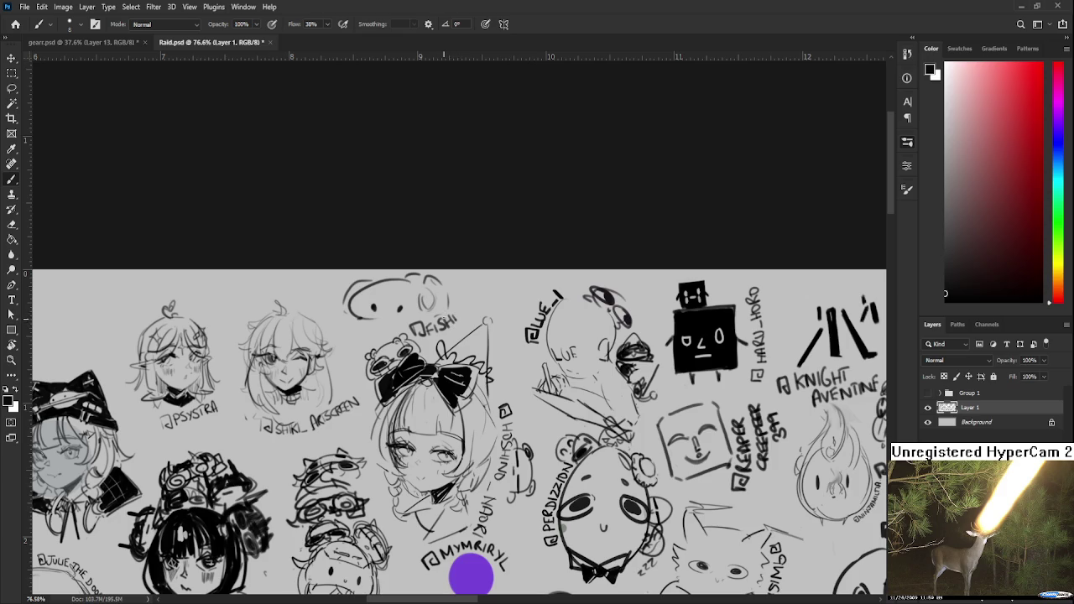
mouse_move(454, 314)
mouse_down()
mouse_move(463, 324)
mouse_move(471, 306)
mouse_move(483, 362)
mouse_move(510, 349)
mouse_move(517, 297)
mouse_up()
- Level the rotated view, then save and close Raid.psd
key(r)
key(r)
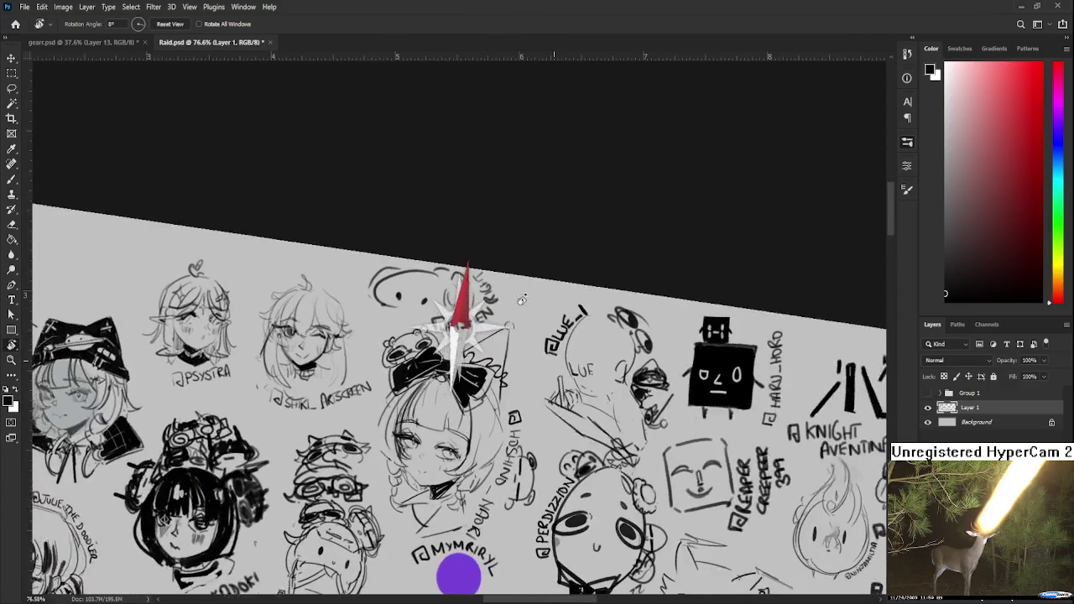
scroll(517, 297, down, 3)
mouse_move(514, 364)
mouse_down()
mouse_move(450, 311)
mouse_move(465, 307)
mouse_up()
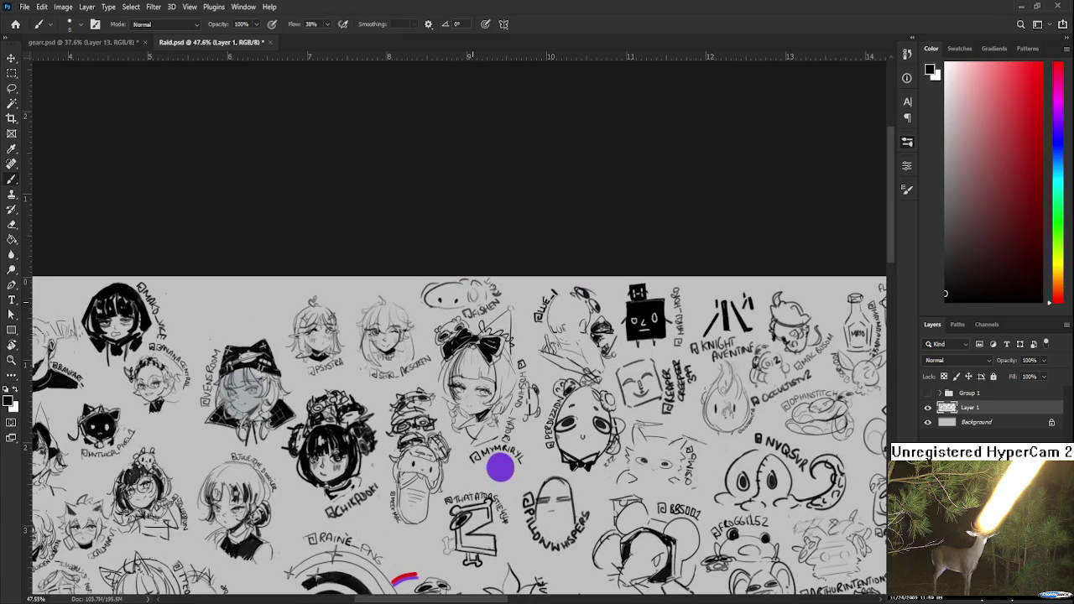
scroll(500, 467, down, 2)
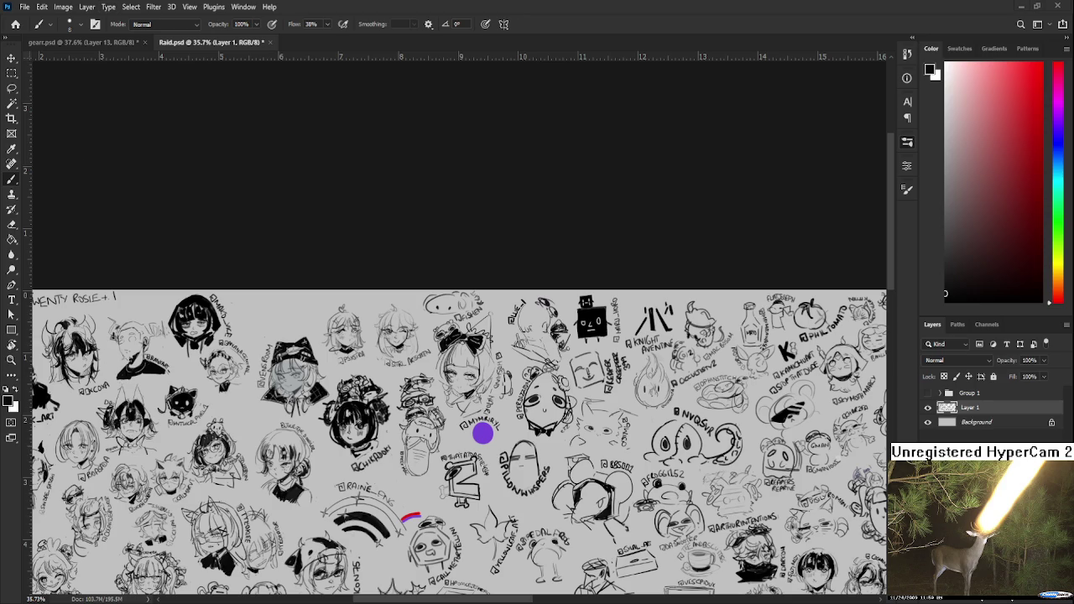
key(ctrl+s)
key(ctrl+w)
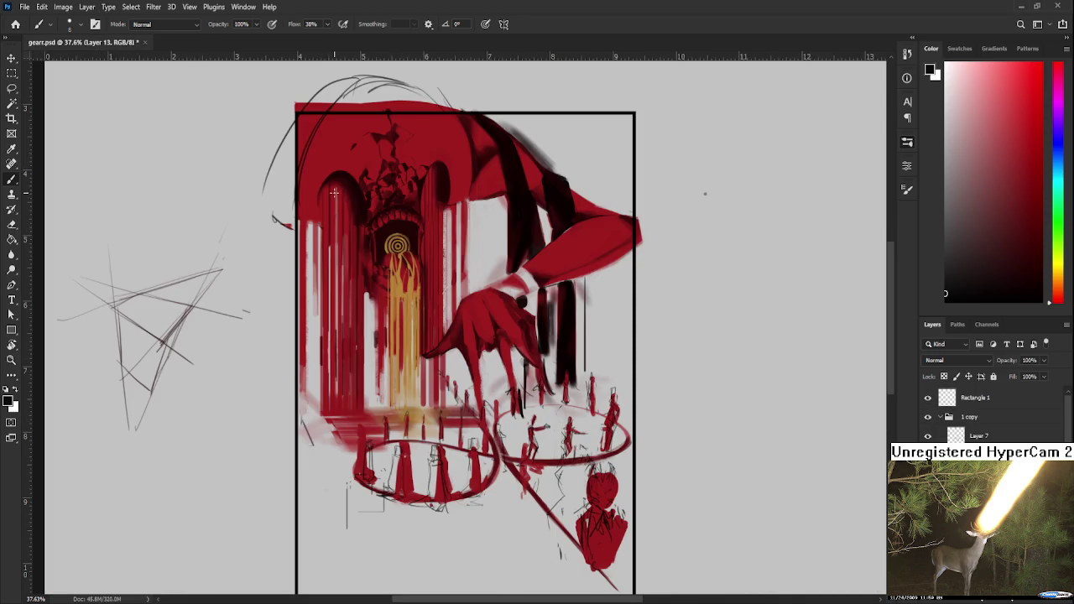
- Reopen gear.psd from the home screen, zoom onto the lower figures, and toggle Layer 7's visibility
click(15, 23)
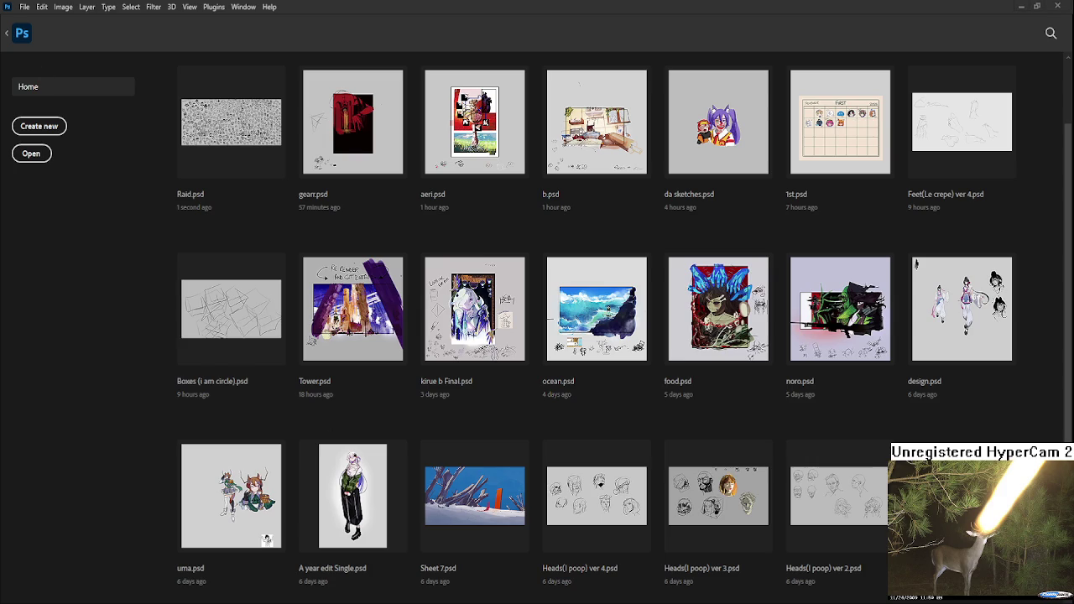
click(334, 143)
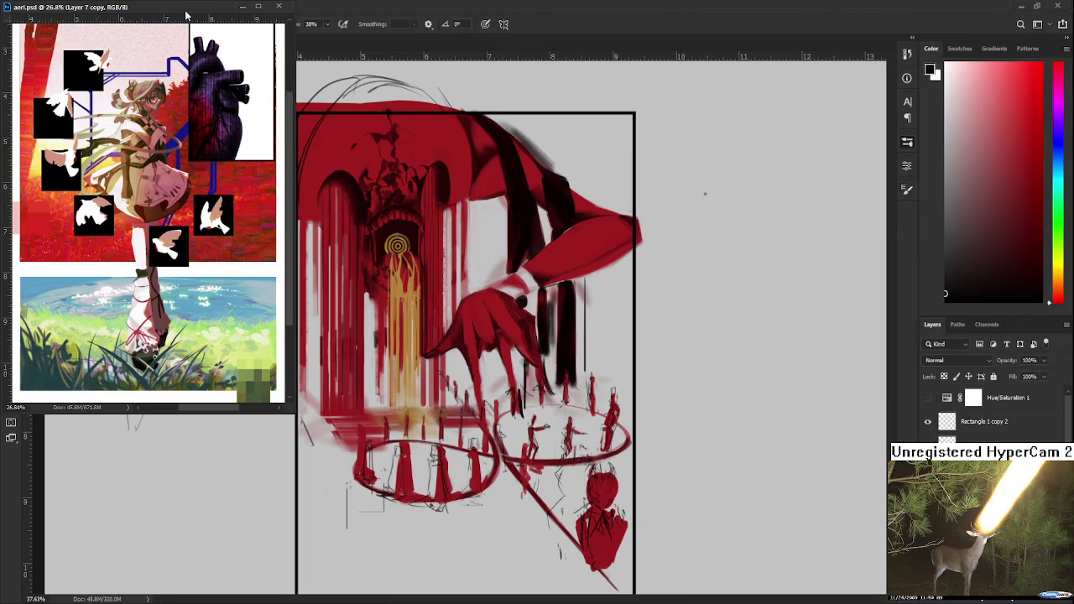
scroll(587, 420, up, 1)
mouse_move(671, 596)
mouse_down()
mouse_move(656, 514)
mouse_move(618, 513)
mouse_up()
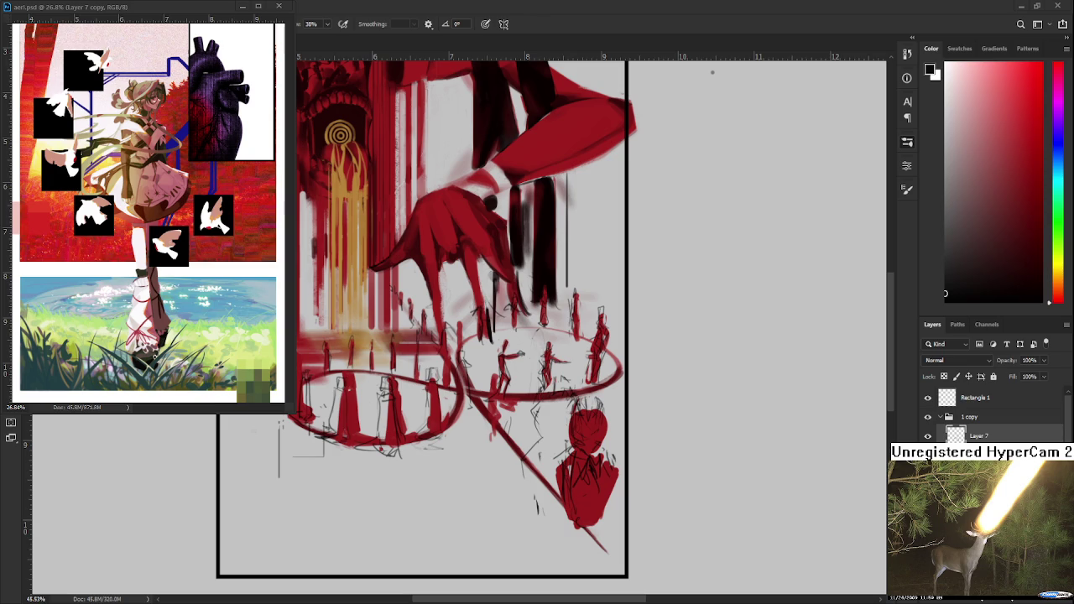
scroll(586, 508, up, 1)
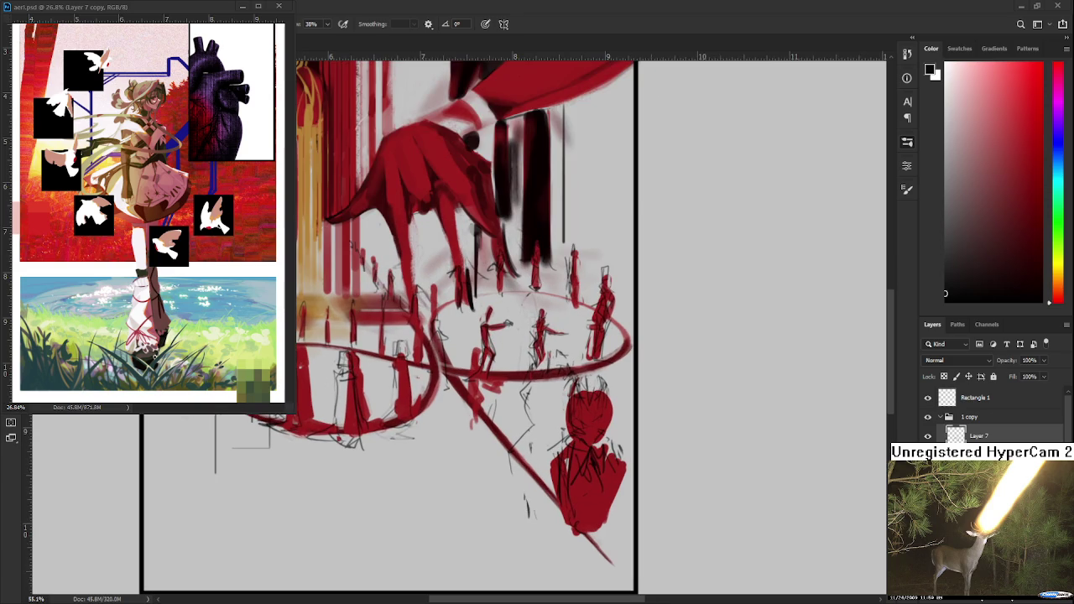
click(928, 437)
- Turn Layer 7's red fills back on and briefly select the lower red figure
click(928, 436)
drag(510, 396, 474, 550)
key(ctrl+t)
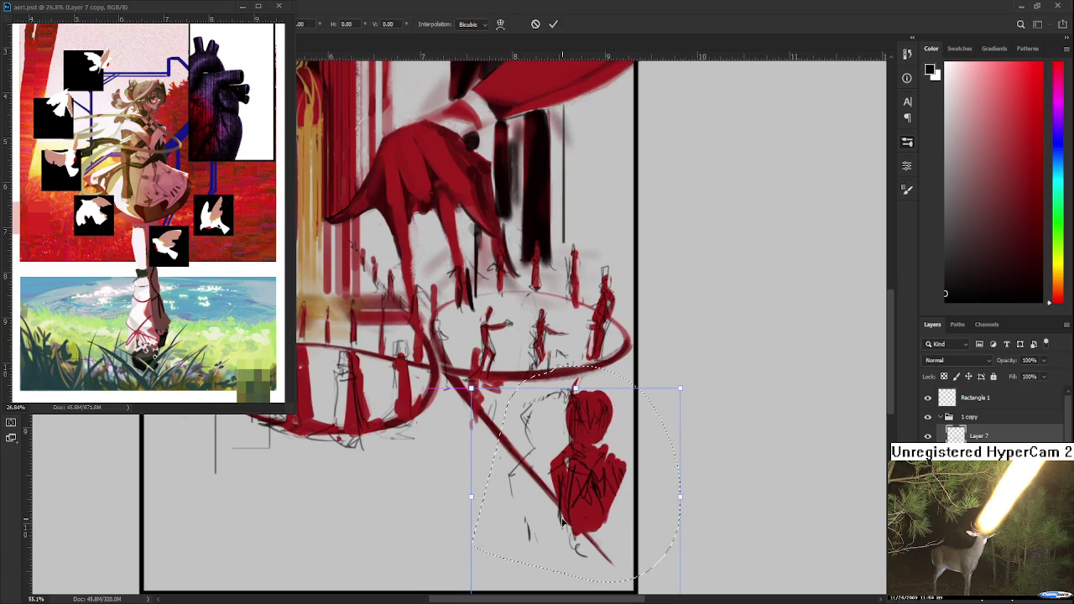
key(Return)
key(ctrl+d)
- Erase the grey sketch lines beside and around the lower red figure
key(e)
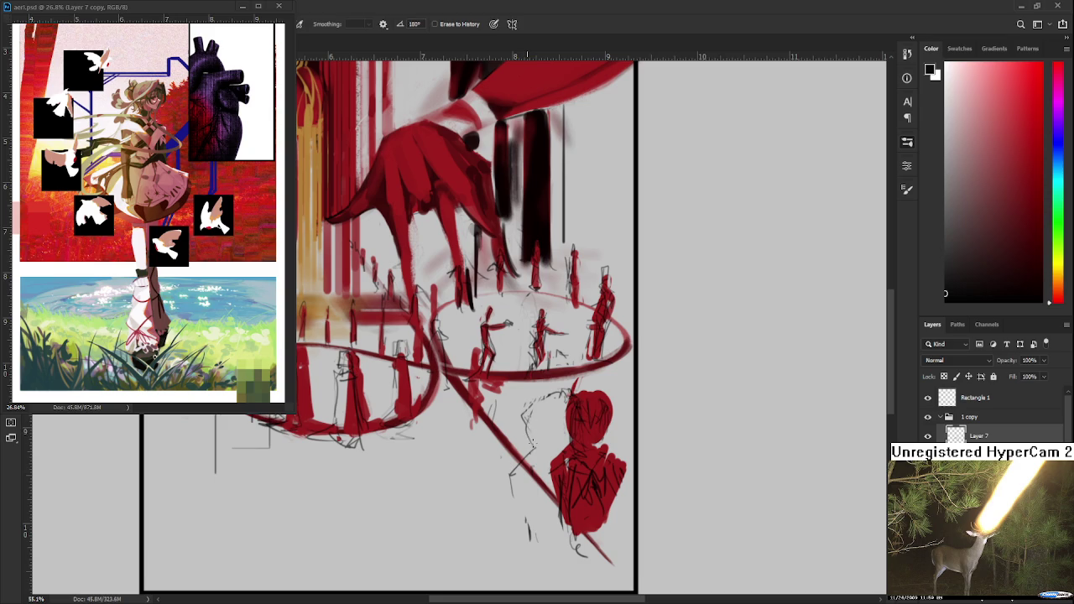
drag(530, 420, 512, 497)
drag(531, 409, 542, 395)
scroll(543, 399, down, 3)
scroll(537, 419, down, 2)
scroll(533, 445, up, 2)
scroll(529, 470, up, 1)
scroll(529, 470, up, 1)
scroll(530, 474, down, 1)
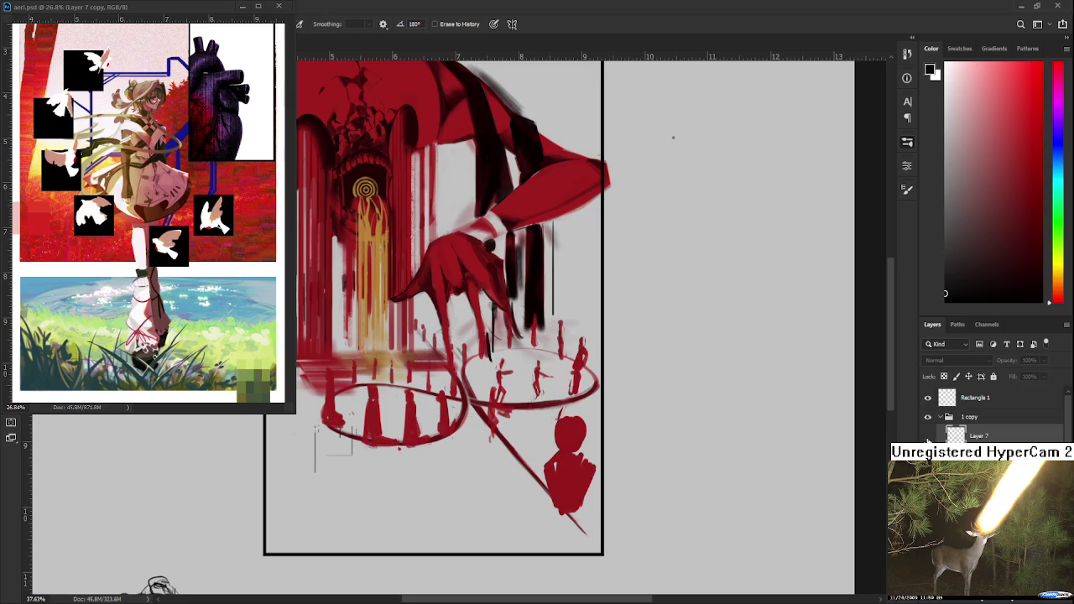
scroll(472, 417, down, 1)
scroll(473, 417, up, 2)
scroll(472, 417, up, 1)
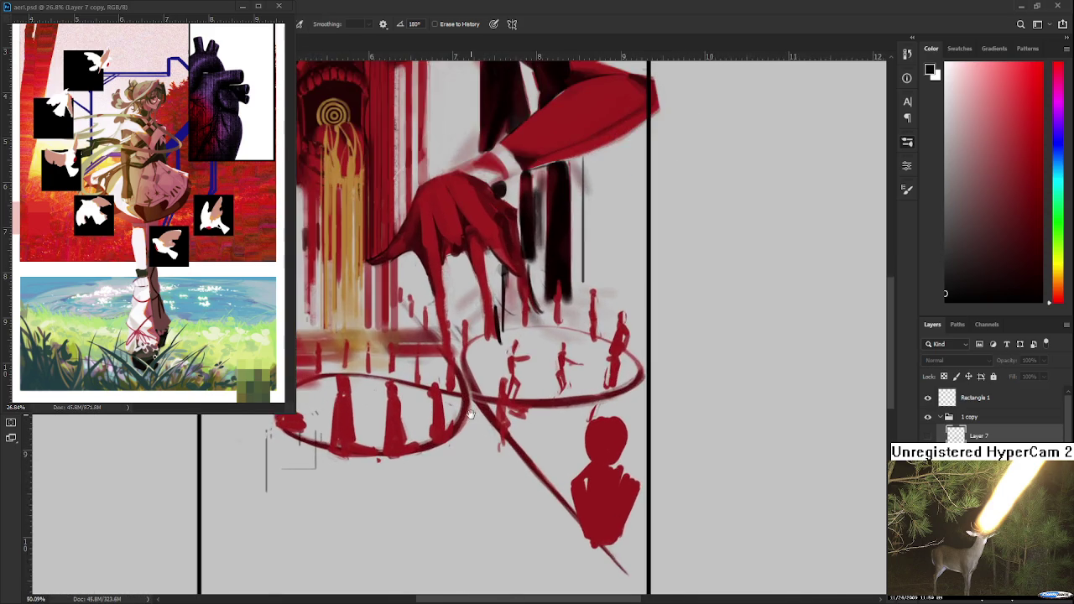
scroll(473, 418, up, 1)
- Show the black background layer and zoom into the lower-left ribbon ring
click(929, 458)
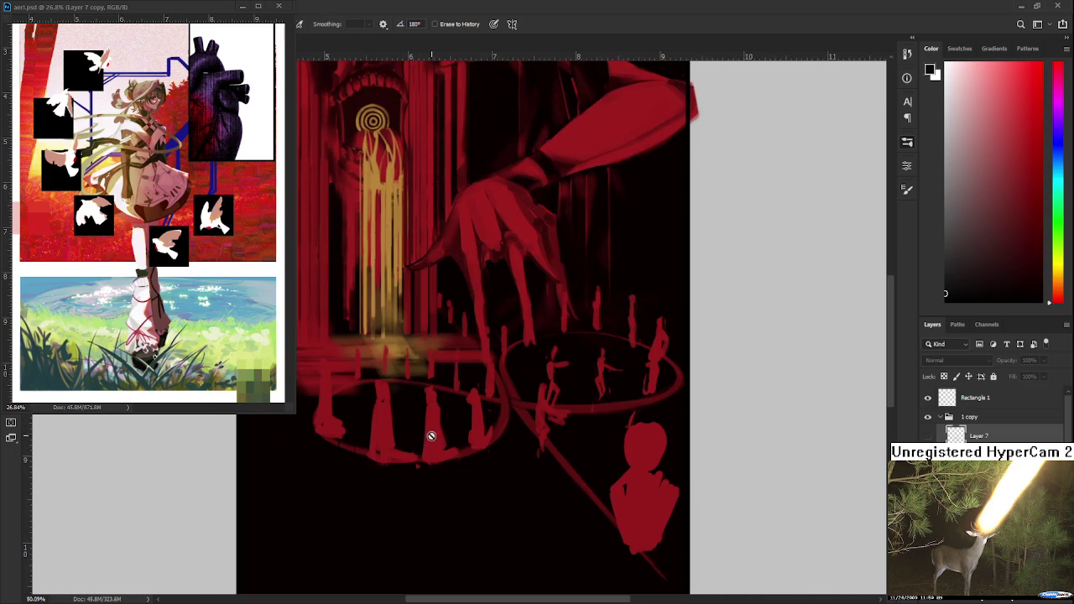
scroll(428, 430, down, 2)
scroll(430, 411, down, 2)
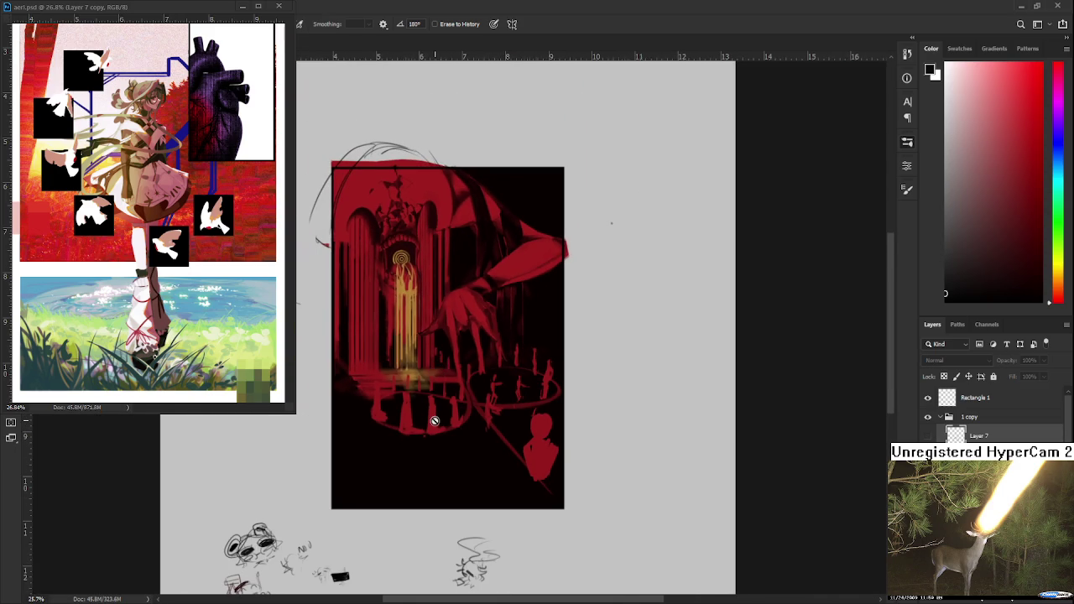
scroll(436, 422, up, 3)
scroll(437, 422, up, 1)
scroll(437, 422, up, 3)
scroll(443, 422, up, 1)
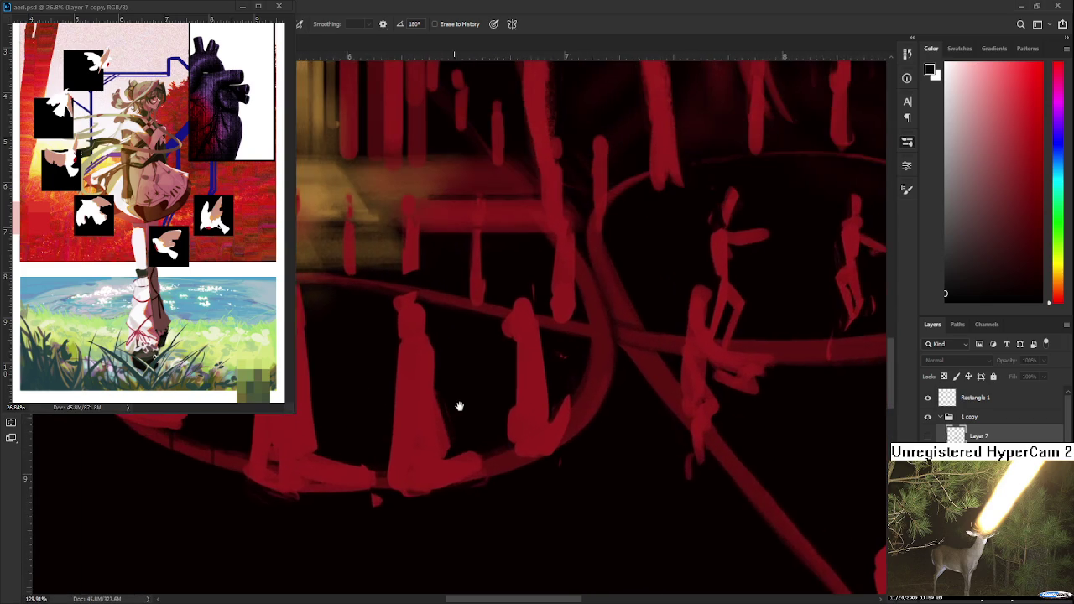
scroll(450, 408, up, 1)
- Switch to the Brush and zoom closer on the figures in the ring
key(b)
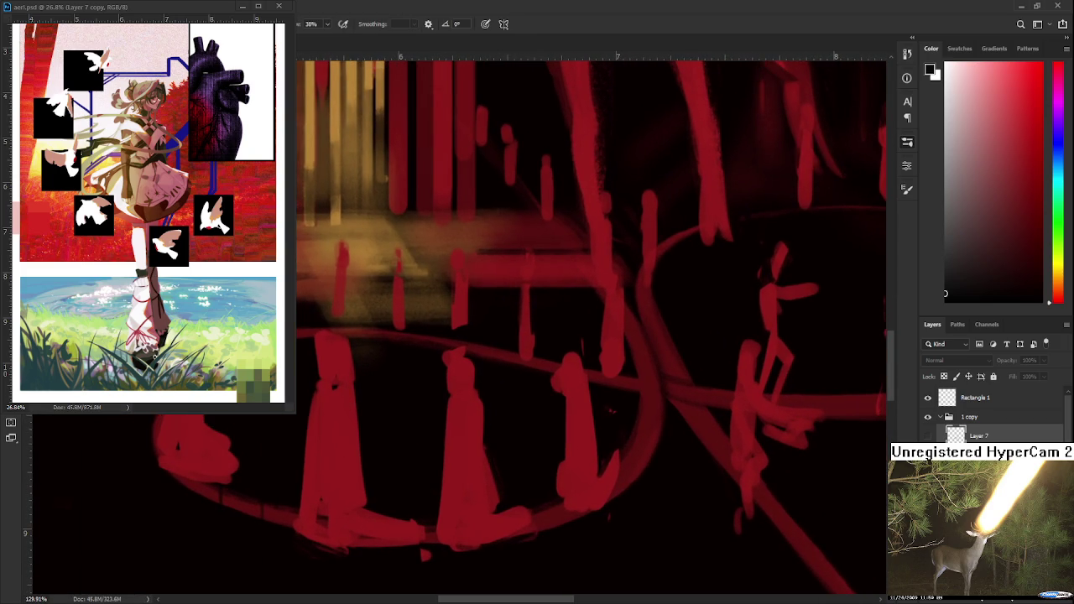
scroll(497, 390, up, 1)
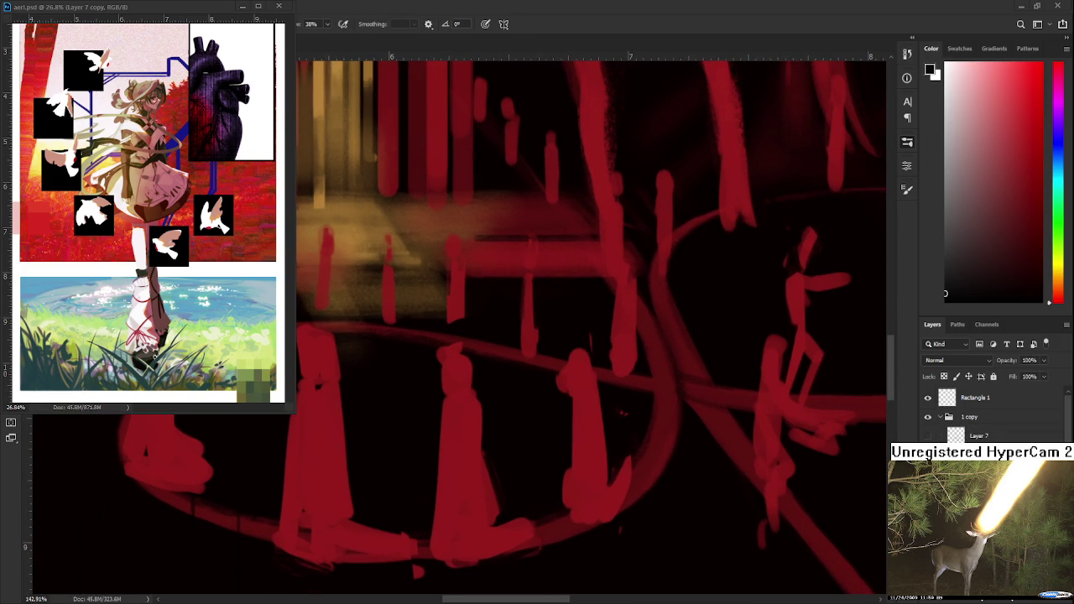
scroll(488, 384, up, 1)
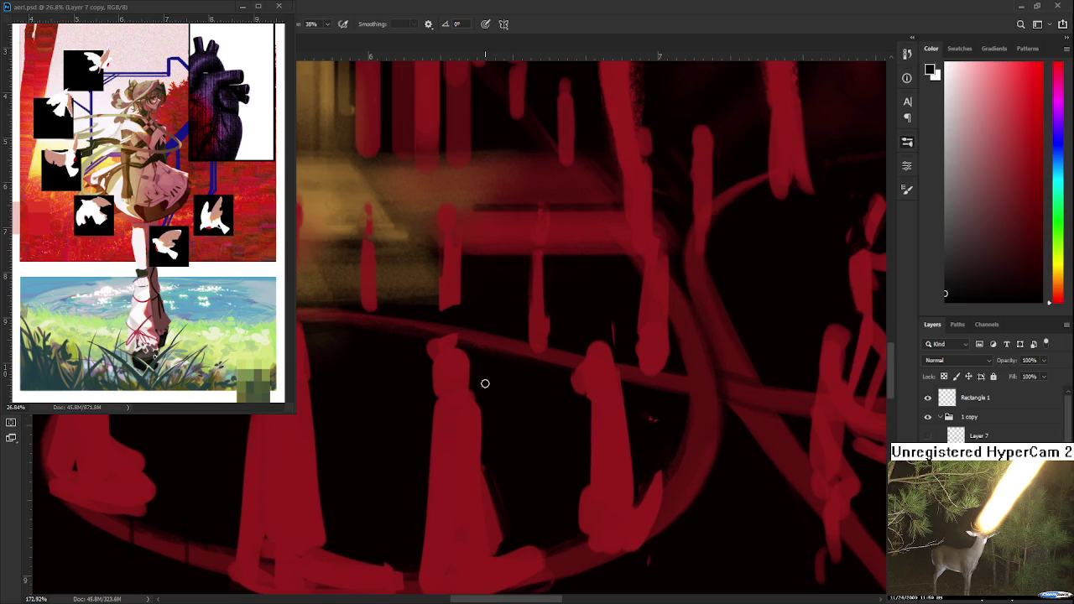
scroll(470, 370, up, 1)
- Sample the dark red, reshape the top of the figure's hood and fill it in
alt+click(426, 405)
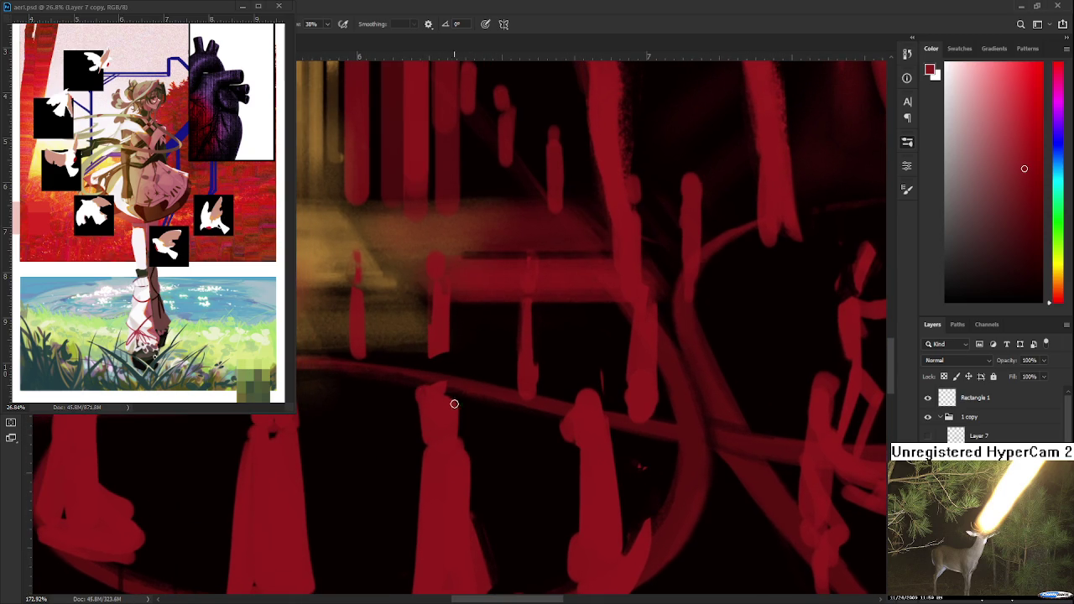
mouse_move(448, 422)
mouse_down()
mouse_move(424, 402)
mouse_move(425, 372)
mouse_move(415, 377)
mouse_move(468, 397)
mouse_move(412, 412)
mouse_move(420, 422)
mouse_move(456, 403)
mouse_move(465, 412)
mouse_up()
key(e)
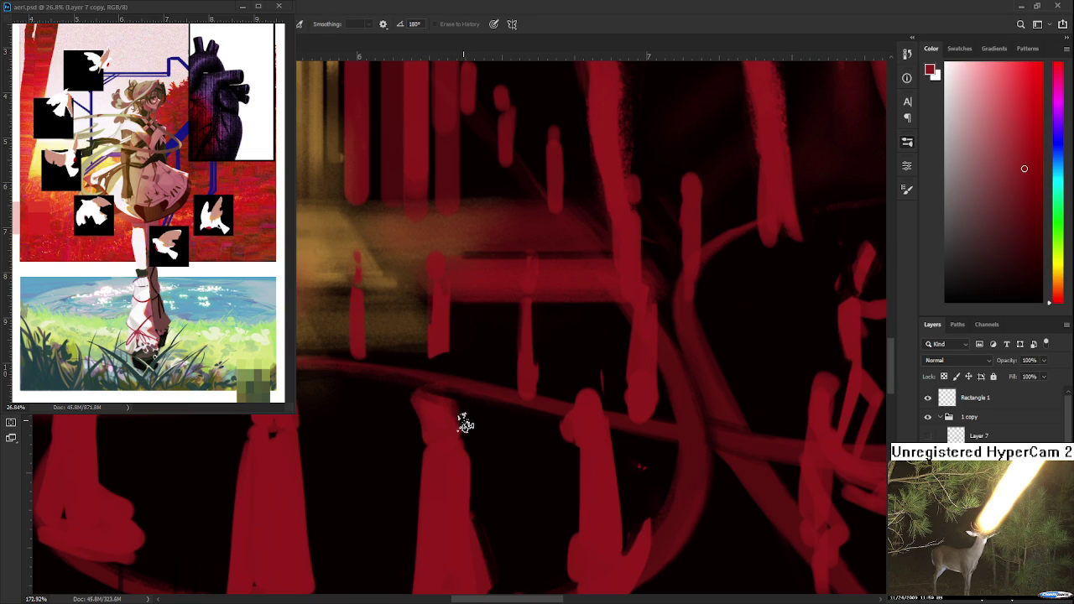
scroll(462, 415, down, 2)
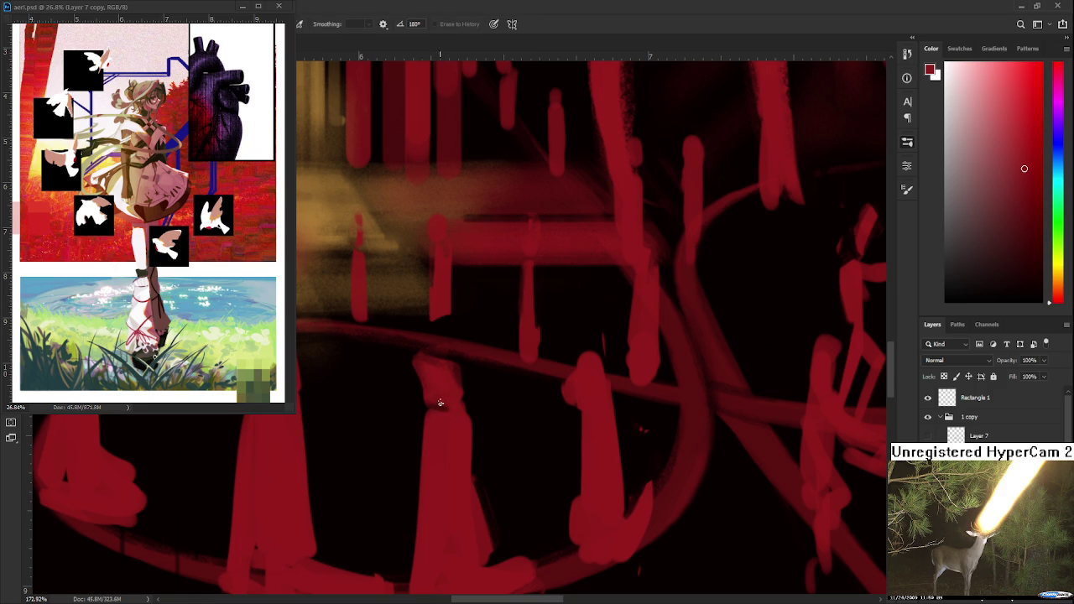
mouse_move(422, 365)
mouse_down()
mouse_move(444, 386)
mouse_move(422, 371)
mouse_move(434, 403)
mouse_up()
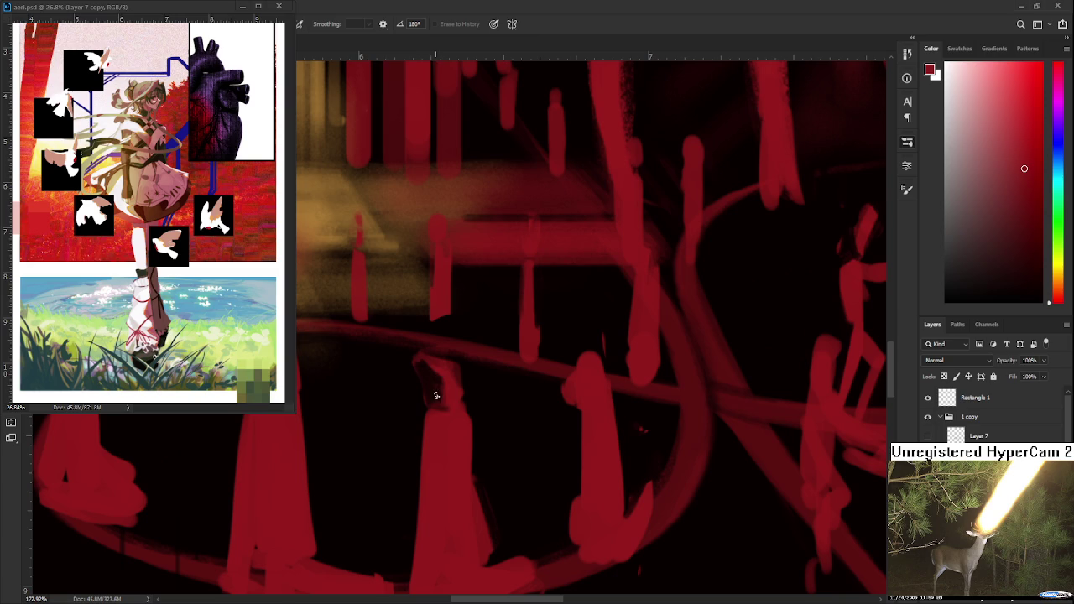
scroll(436, 409, down, 1)
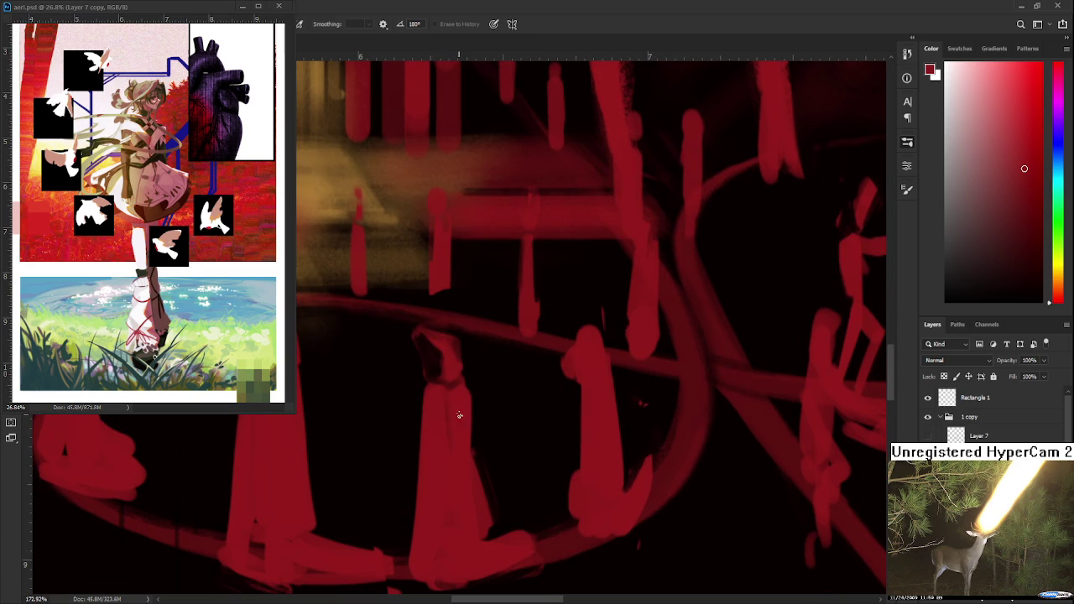
- Add faint red strokes down the hooded figure and soften its right edge
key(b)
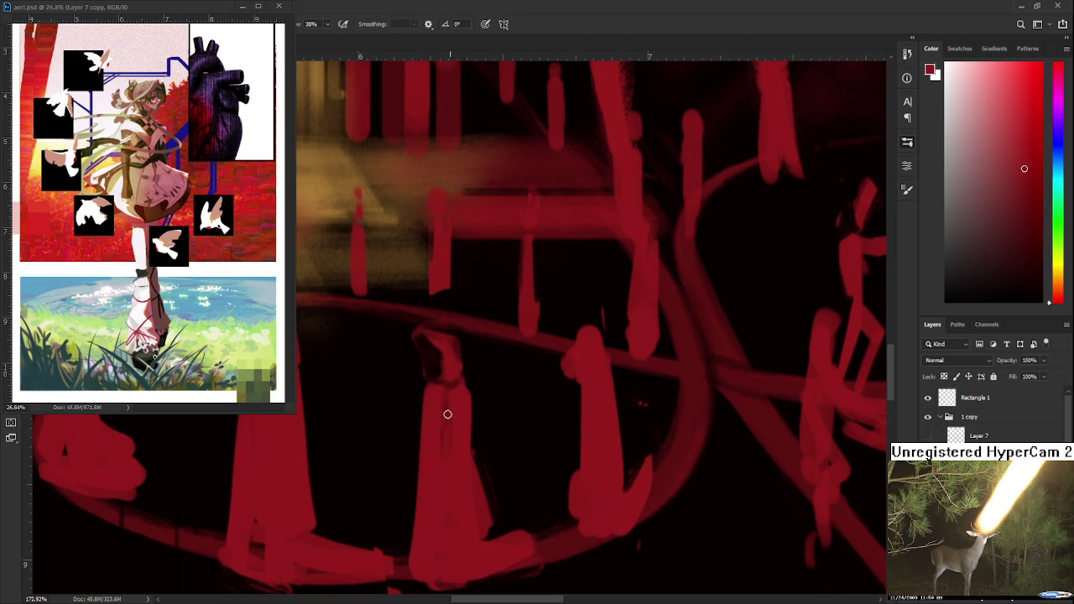
key(e)
drag(436, 484, 417, 412)
drag(430, 334, 424, 424)
key(b)
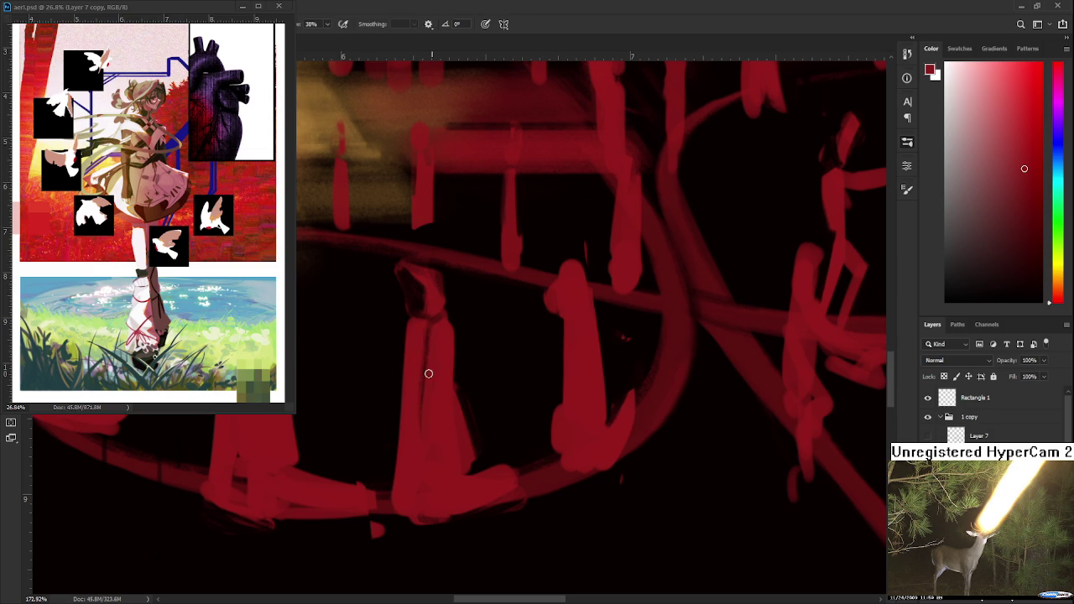
drag(442, 367, 430, 375)
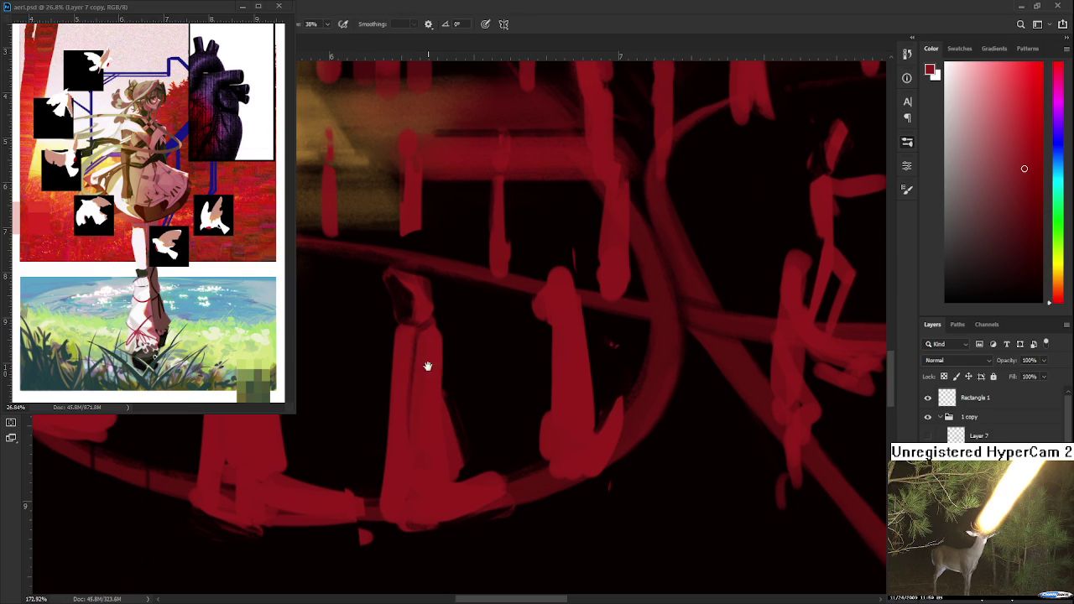
mouse_move(437, 339)
mouse_down()
mouse_move(456, 420)
mouse_move(446, 450)
mouse_up()
drag(436, 397, 424, 395)
- Carve a fold line down the robe, then lighten it with the brush
key(e)
drag(407, 326, 410, 413)
key(b)
mouse_move(411, 325)
mouse_down()
mouse_move(408, 416)
mouse_move(419, 357)
mouse_up()
key(e)
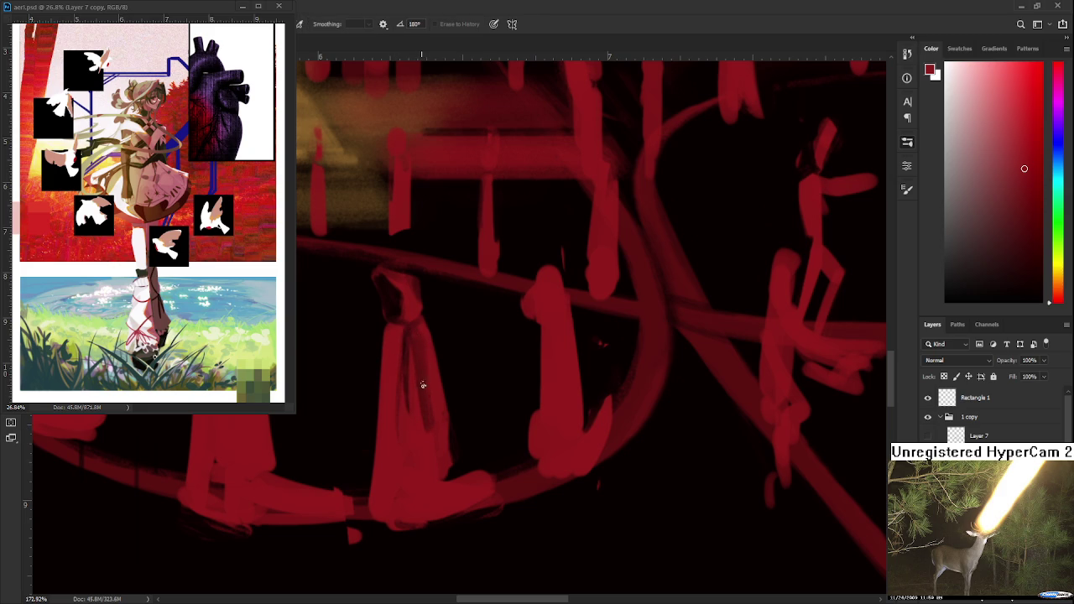
- Review the robe folds, alternating between Brush and Eraser at different zoom levels
scroll(427, 400, down, 1)
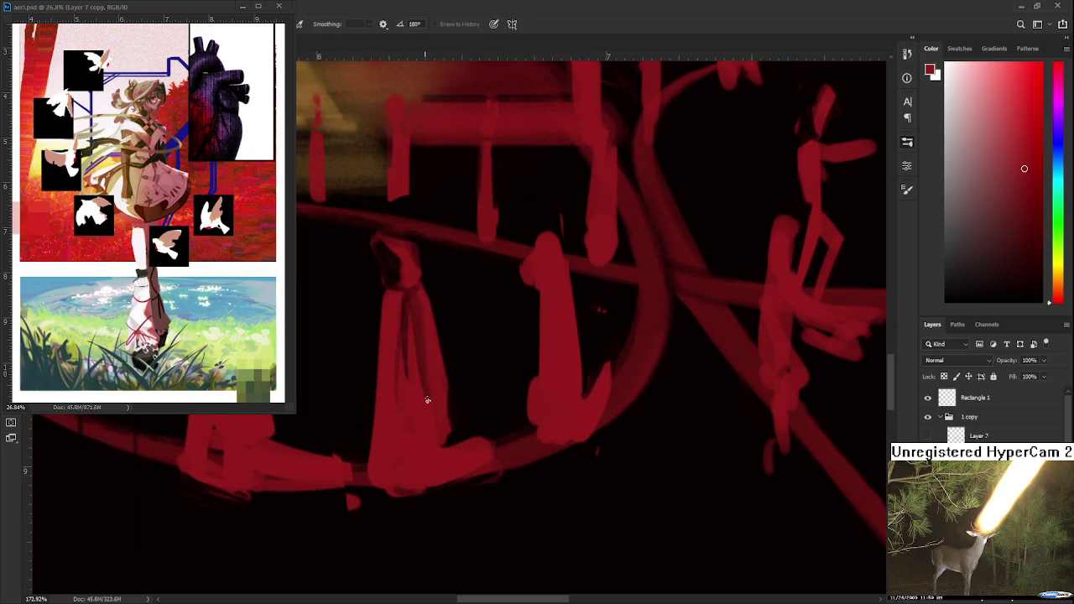
scroll(427, 399, down, 1)
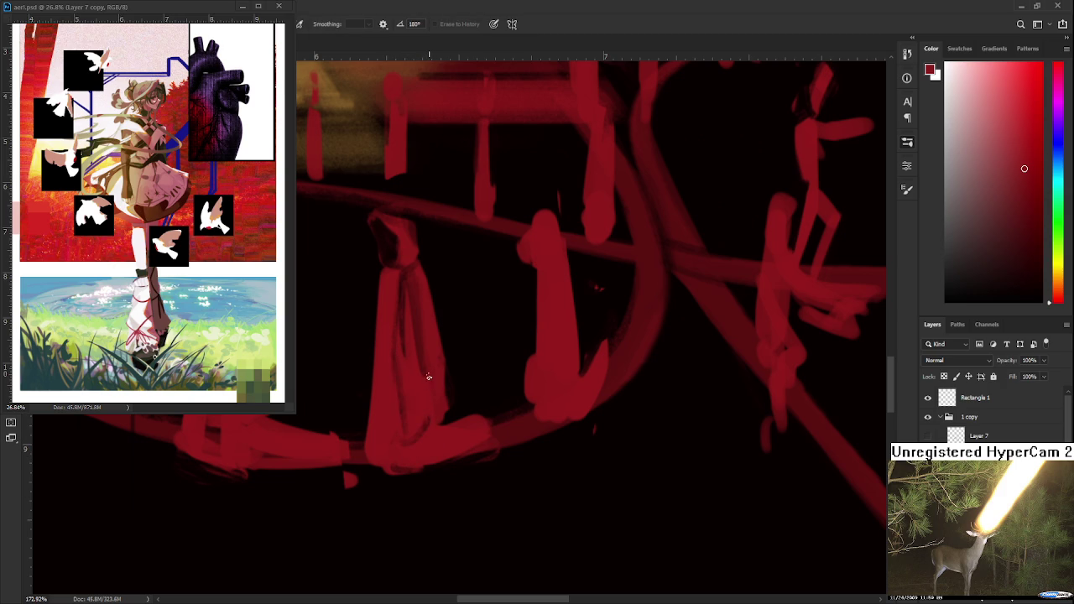
key(b)
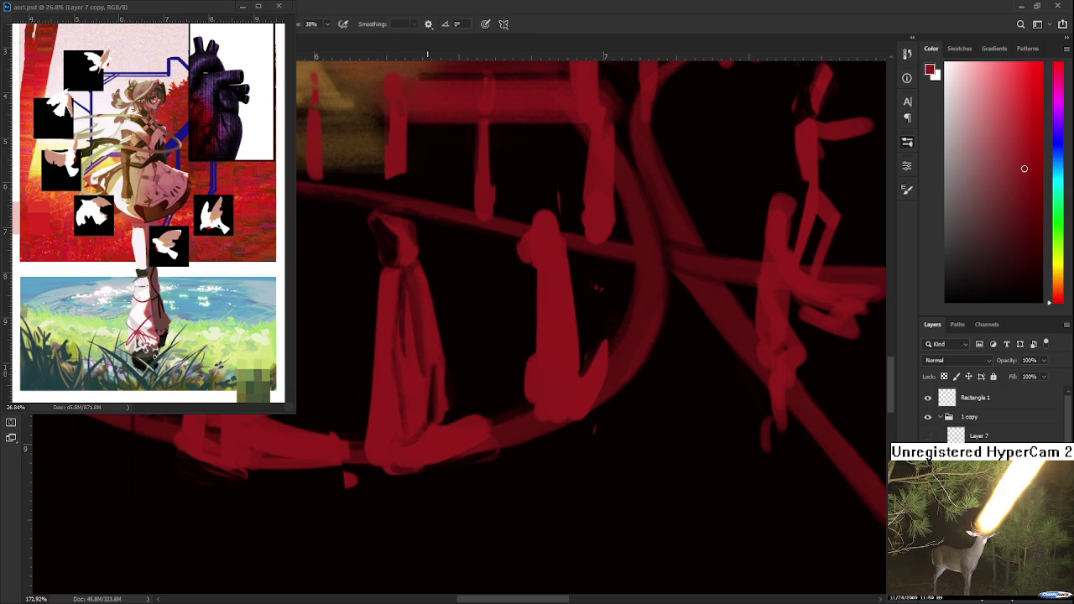
scroll(434, 391, up, 2)
key(e)
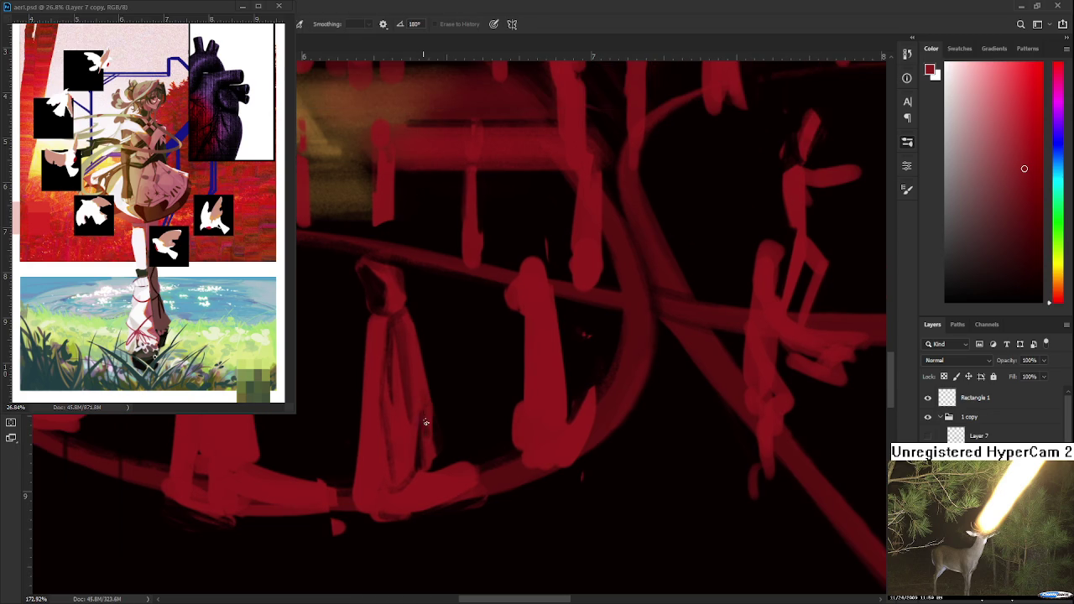
key(b)
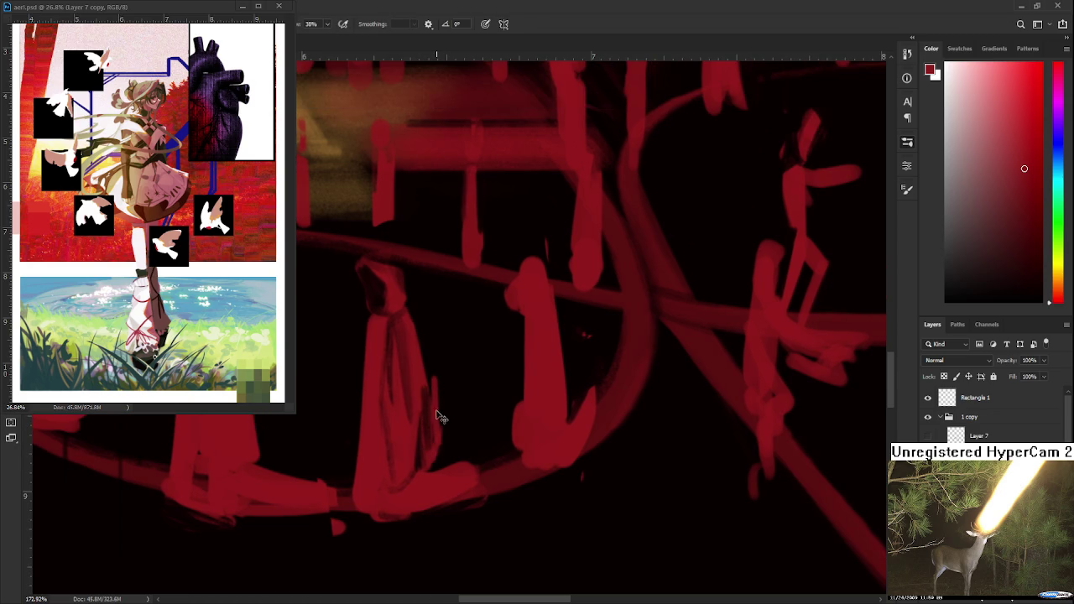
key(e)
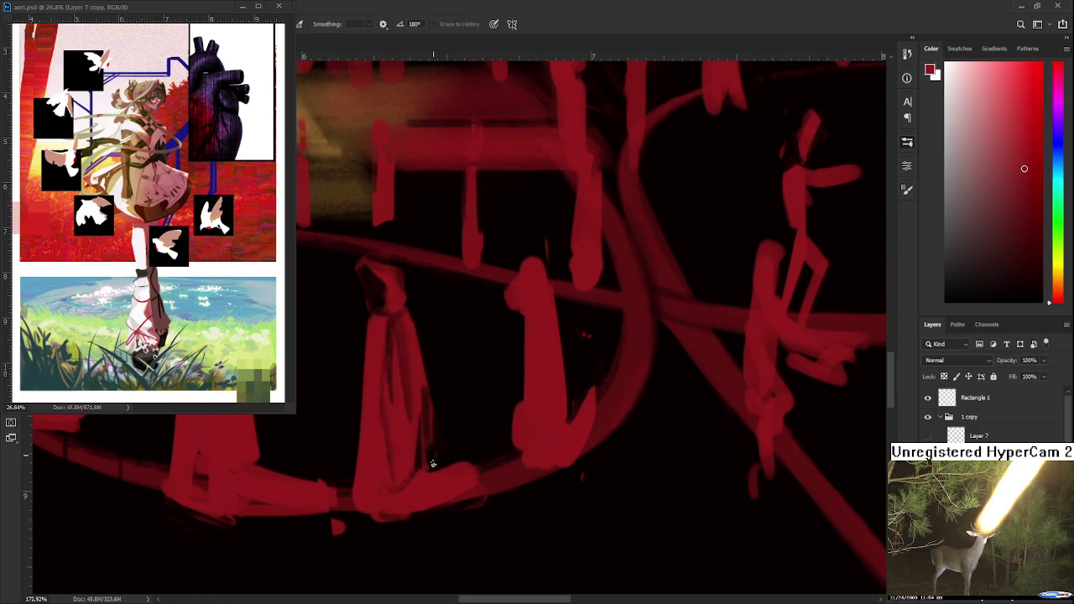
scroll(425, 416, up, 2)
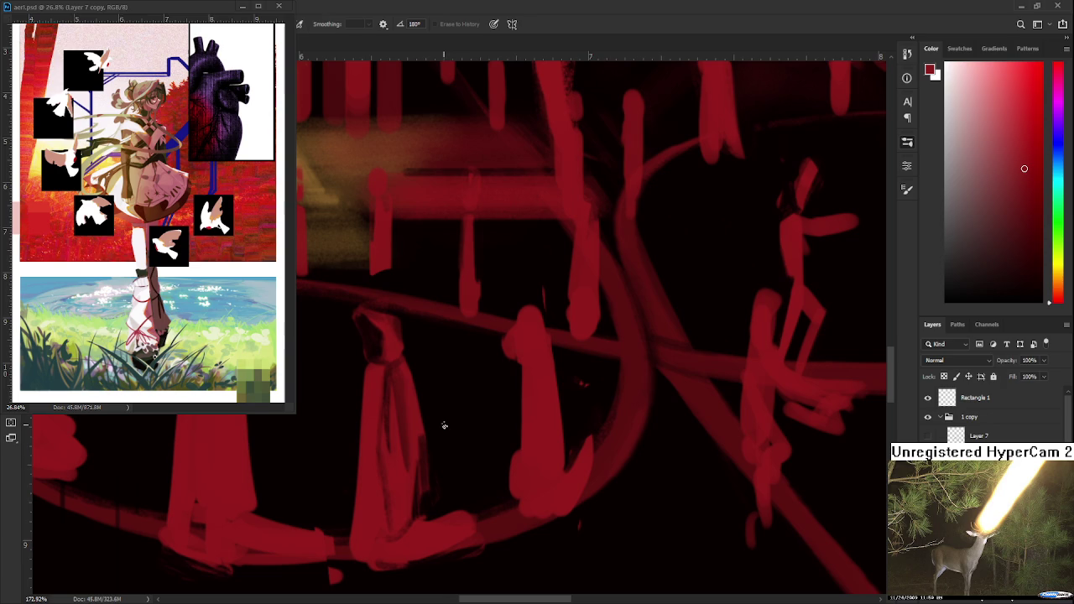
scroll(444, 426, down, 2)
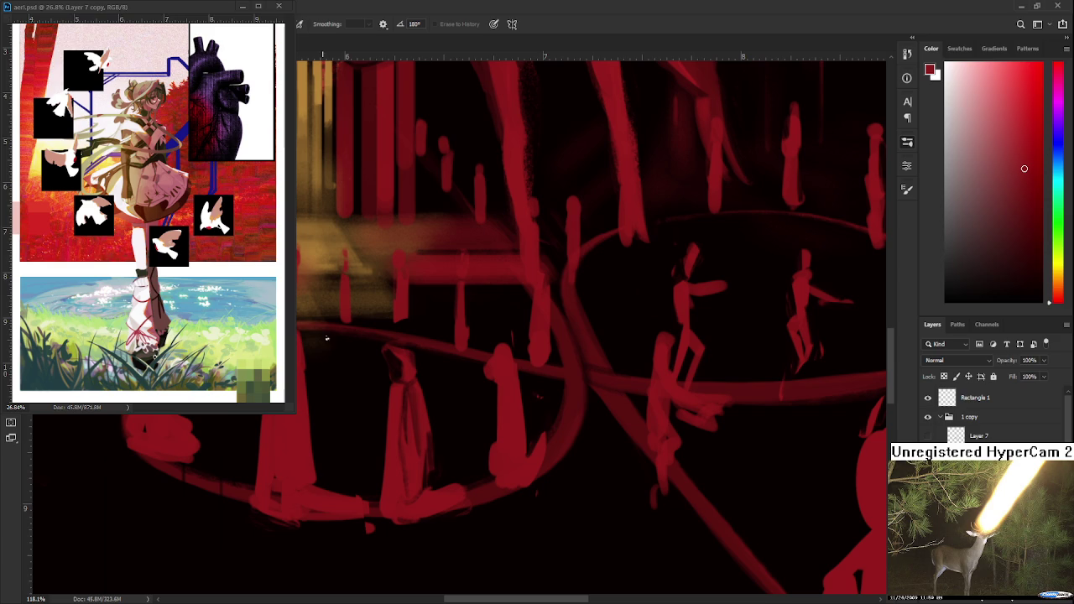
scroll(482, 319, up, 1)
- Pan to the standing figure's base and alternate between Brush and Eraser
scroll(438, 440, up, 1)
scroll(439, 441, down, 2)
scroll(432, 437, left, 2)
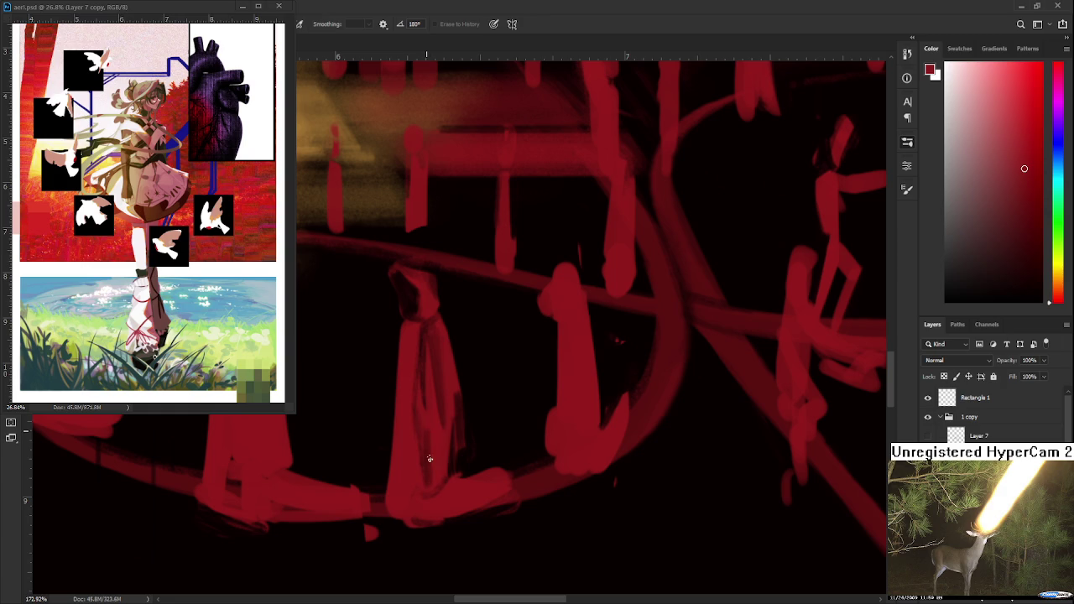
key(b)
key(e)
key(b)
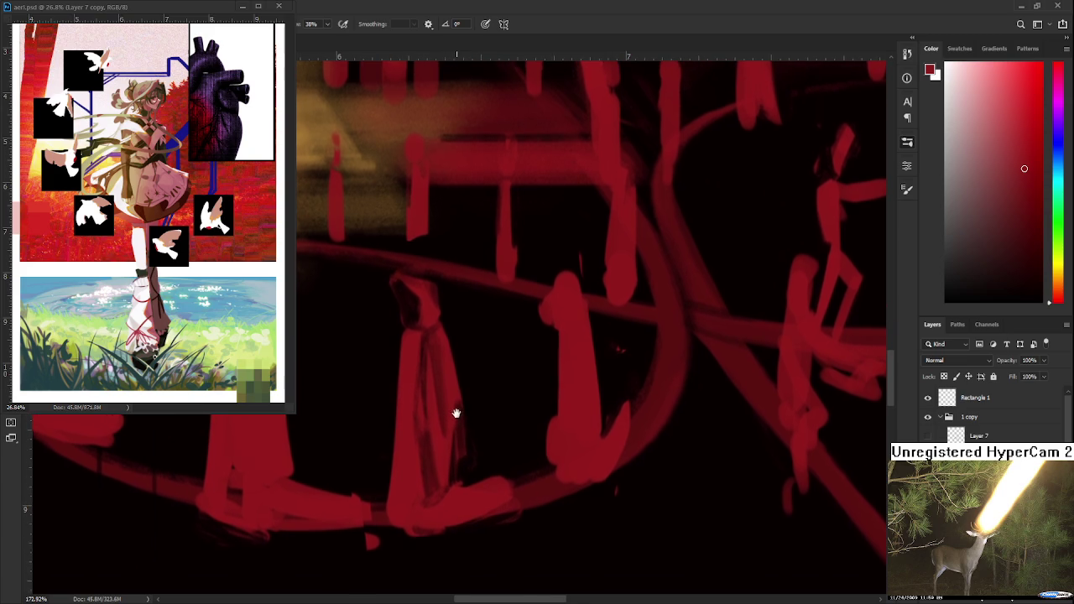
key(e)
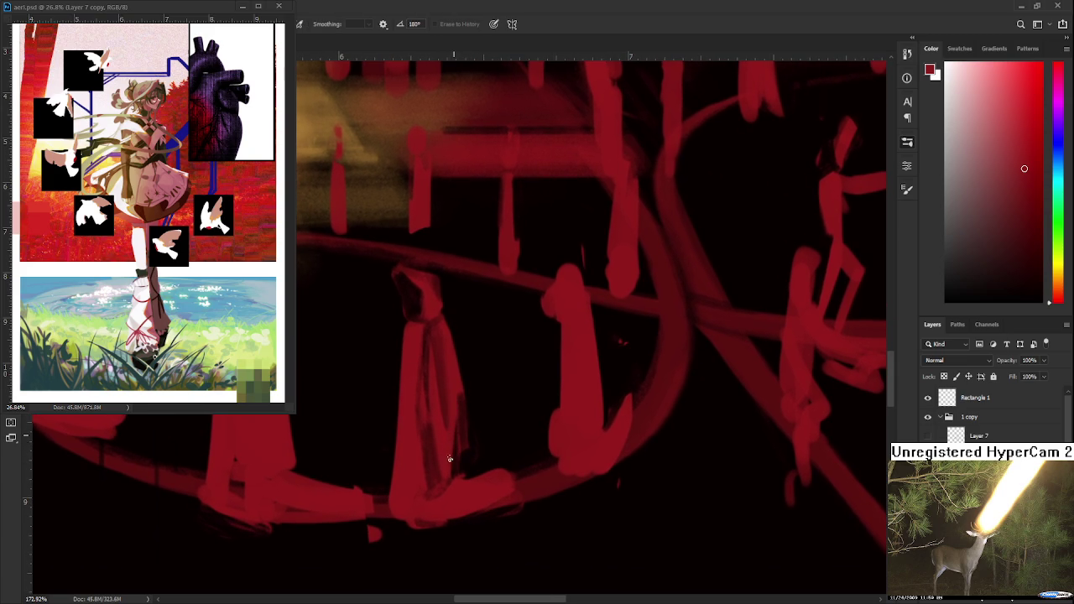
key(b)
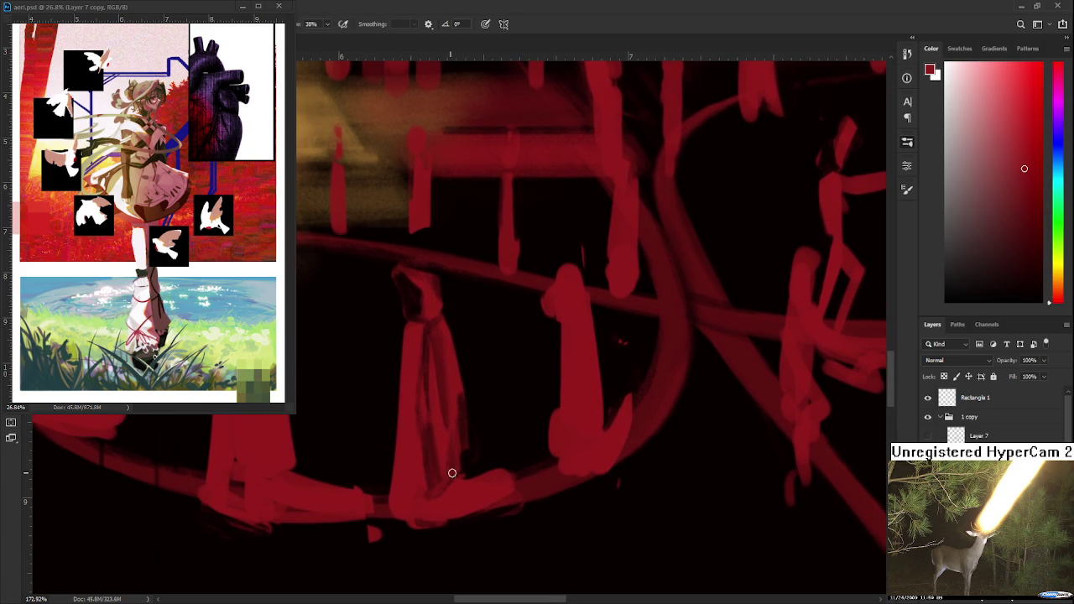
key(e)
key(b)
key(e)
key(b)
- Paint red over the robed figure's base and erase the stray red along its lower edge
scroll(466, 428, up, 1)
key(e)
key(b)
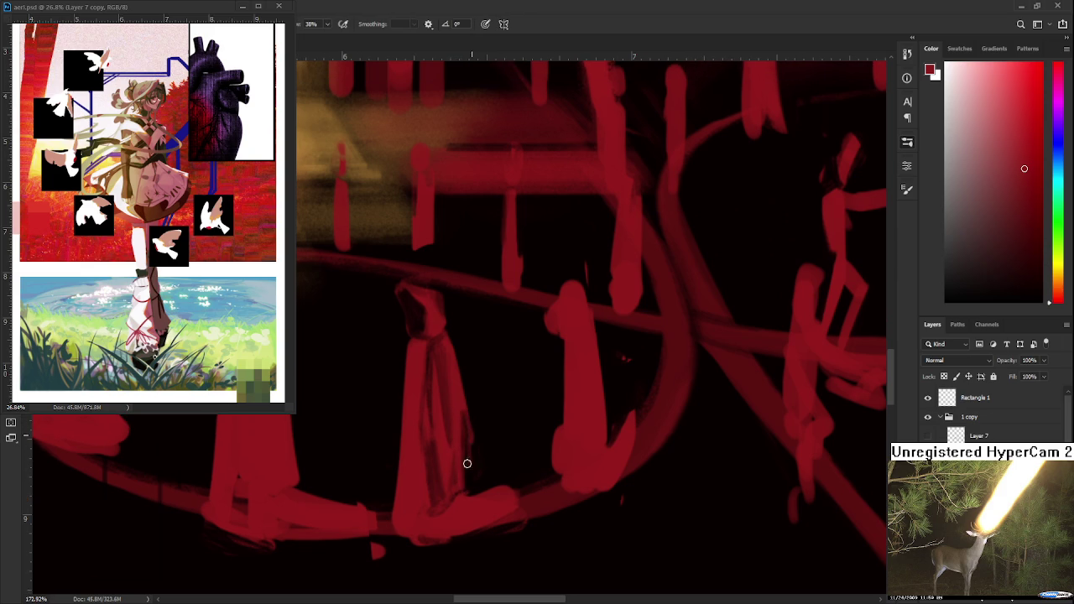
key(e)
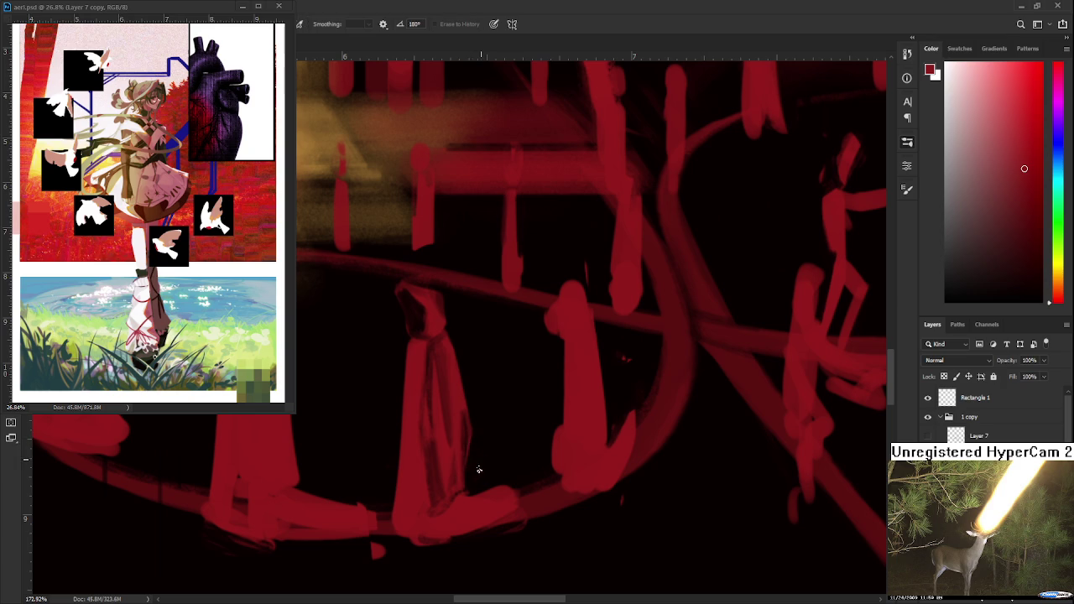
scroll(479, 470, down, 4)
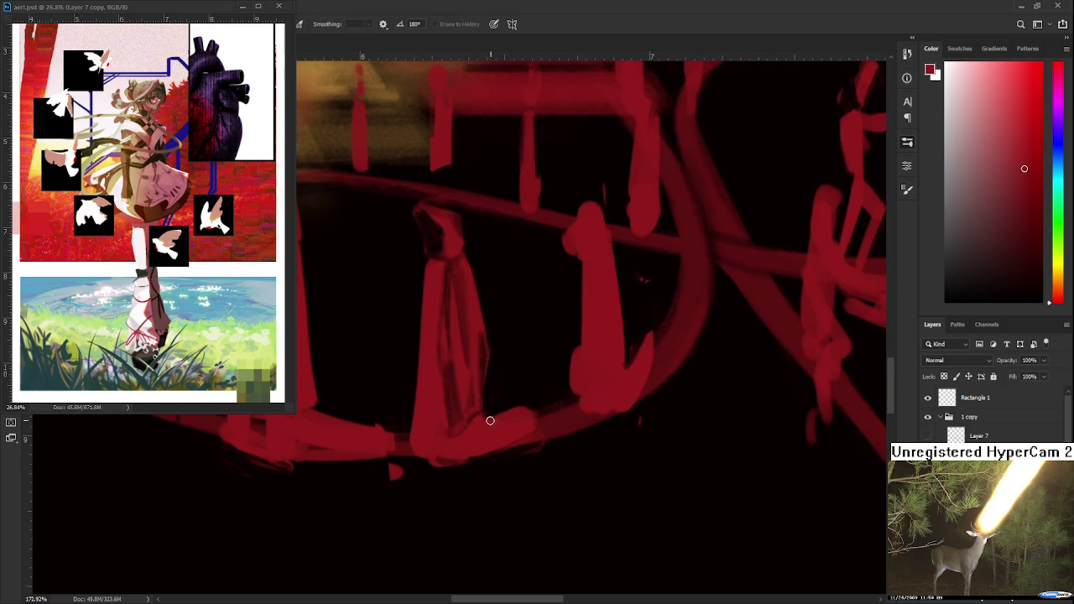
key(b)
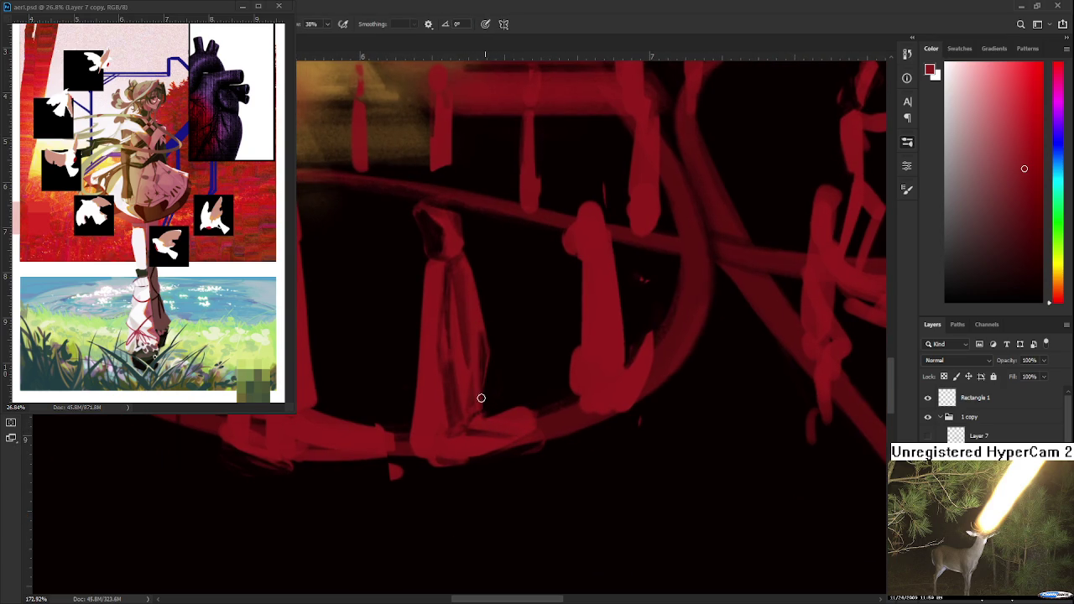
drag(492, 420, 489, 409)
key(e)
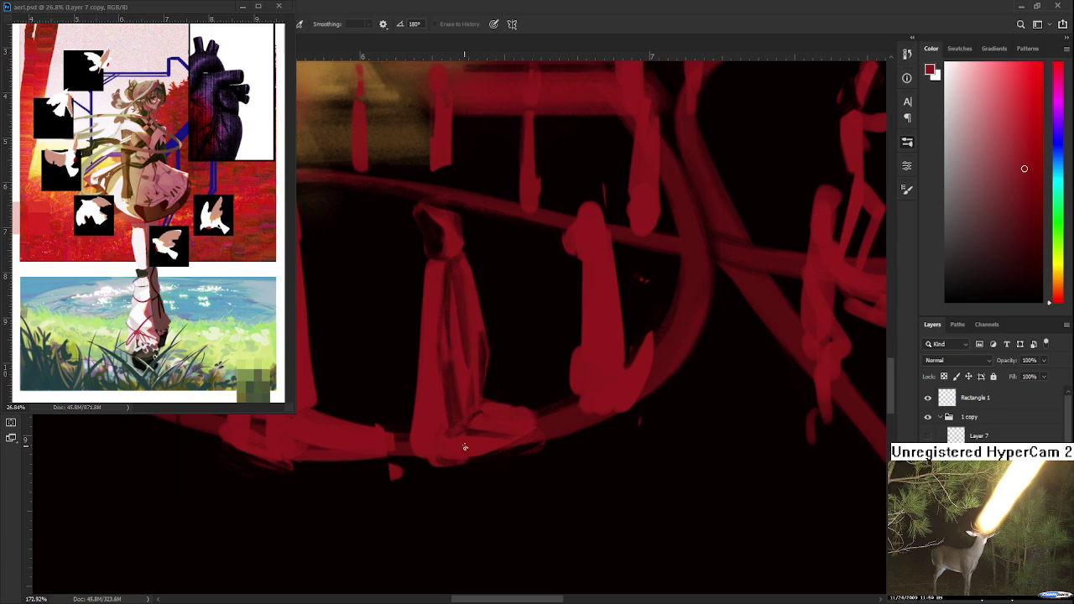
mouse_move(429, 463)
mouse_down()
mouse_move(434, 451)
mouse_move(456, 456)
mouse_move(420, 465)
mouse_move(454, 457)
mouse_up()
- Touch up the robed figure's foot where it meets the ribbon loop with brush and eraser
key(b)
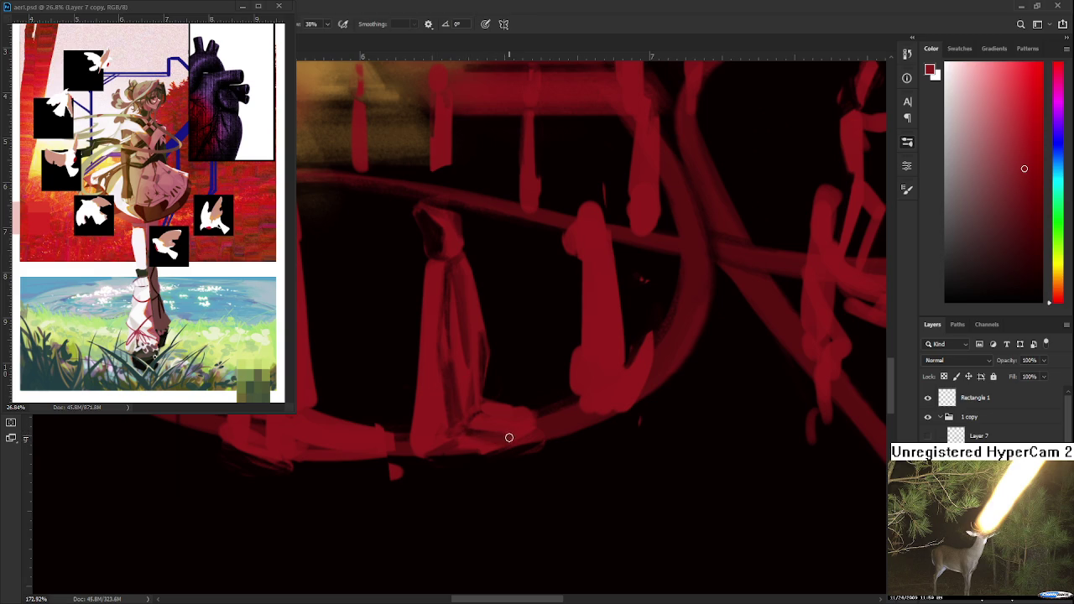
key(e)
key(b)
key(e)
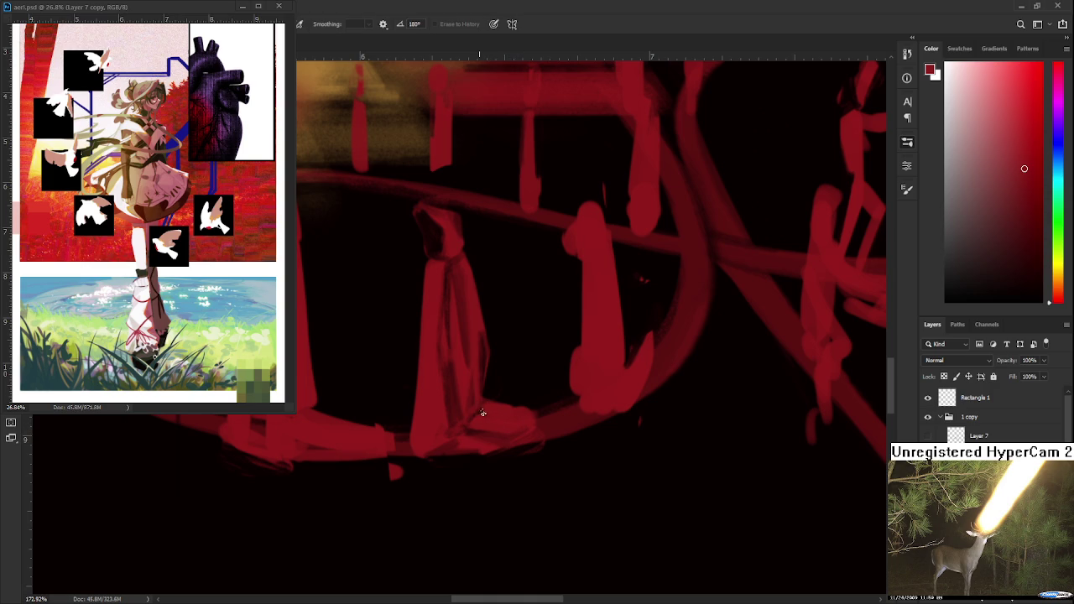
key(b)
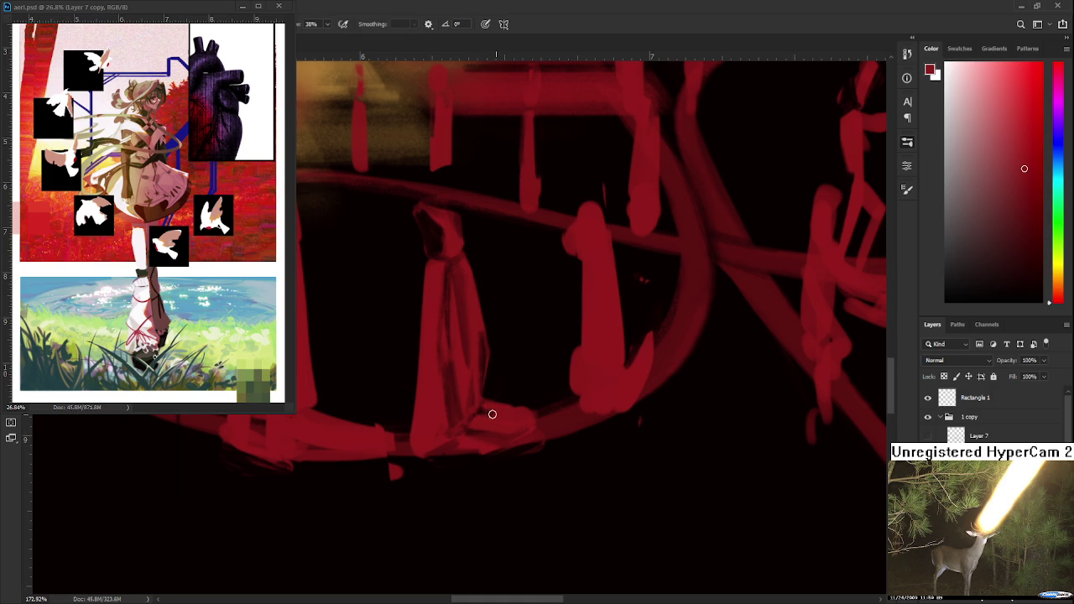
key(e)
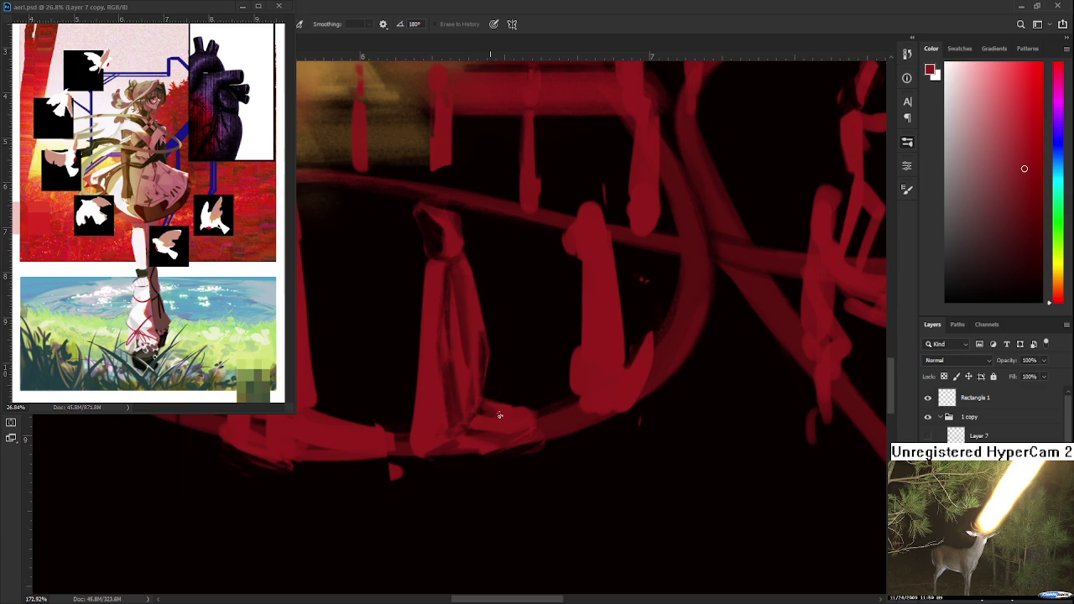
key(b)
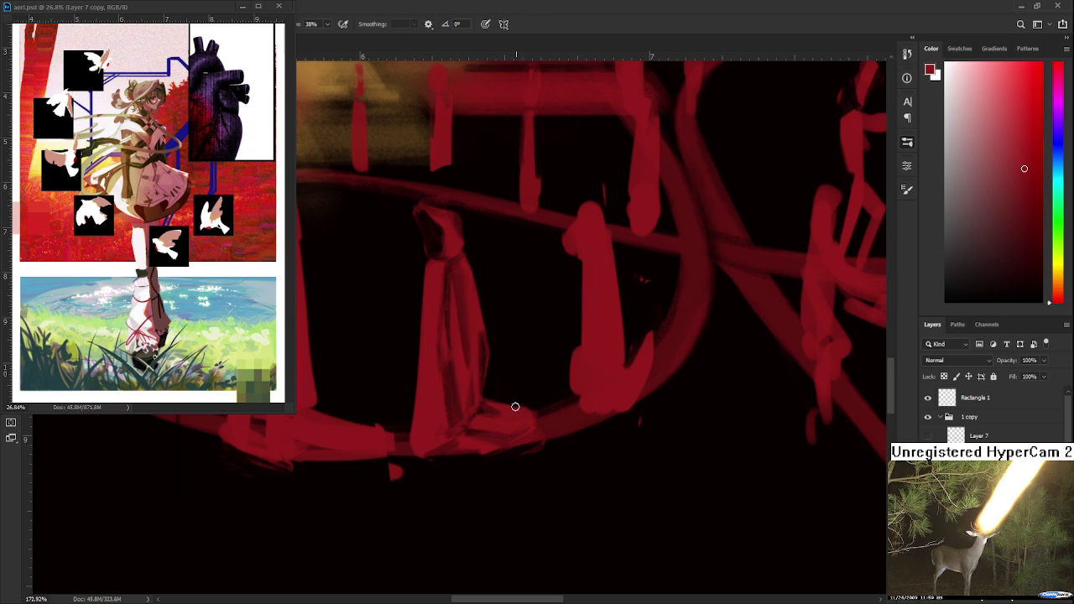
key(e)
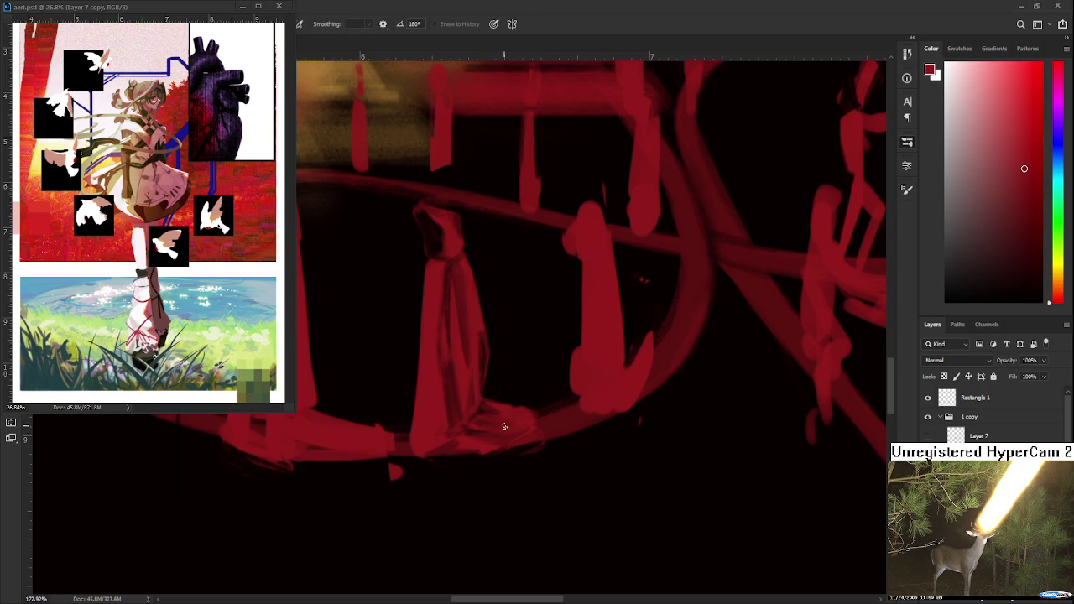
scroll(492, 415, up, 1)
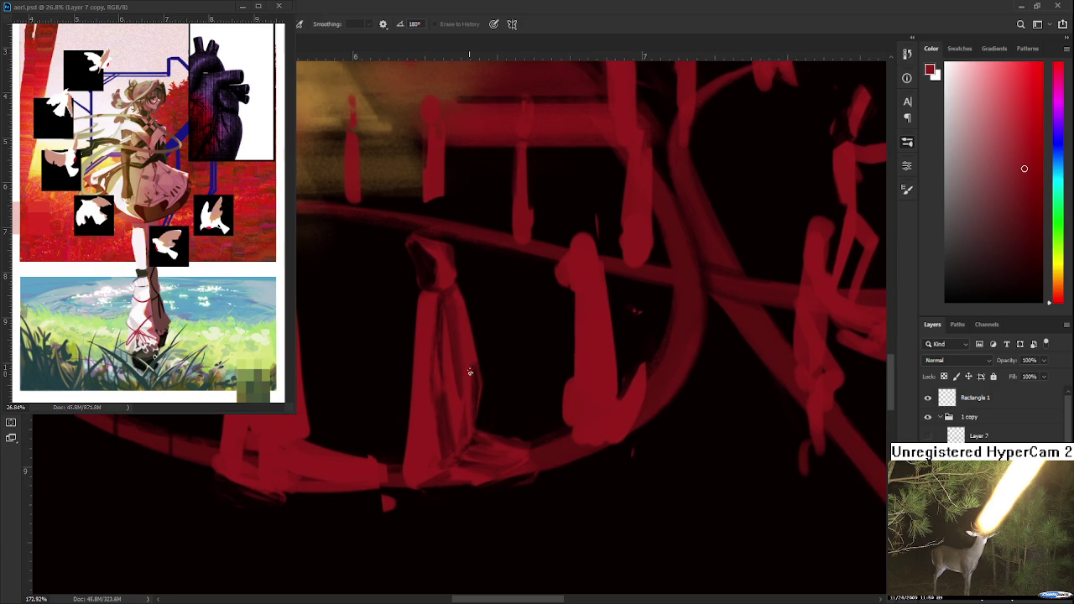
- Paint a stroke defining the hooded figure's left edge
scroll(471, 347, down, 1)
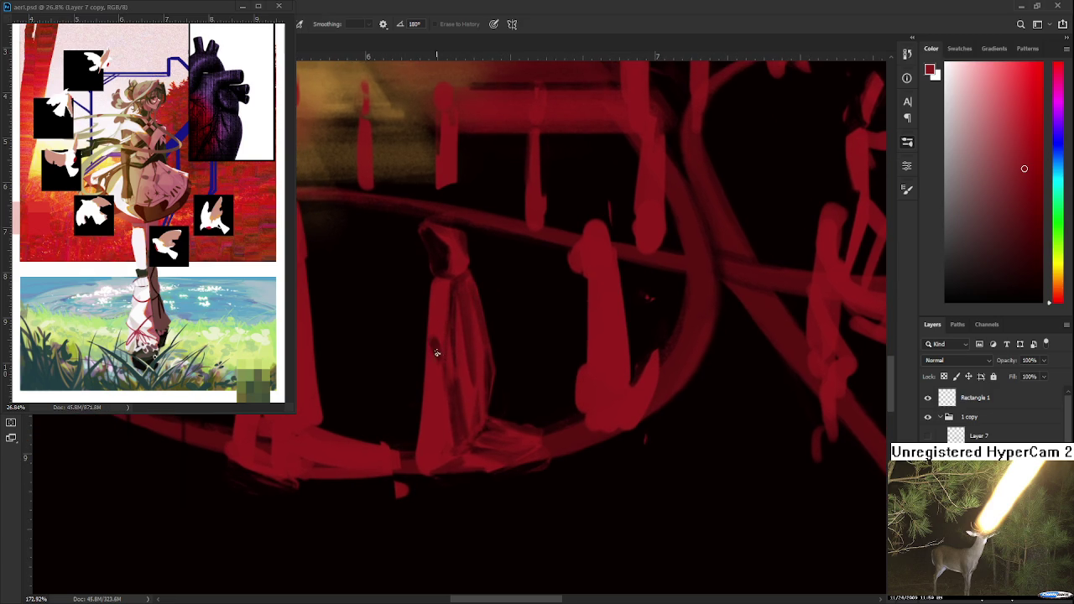
key(b)
scroll(434, 350, up, 2)
key(e)
key(b)
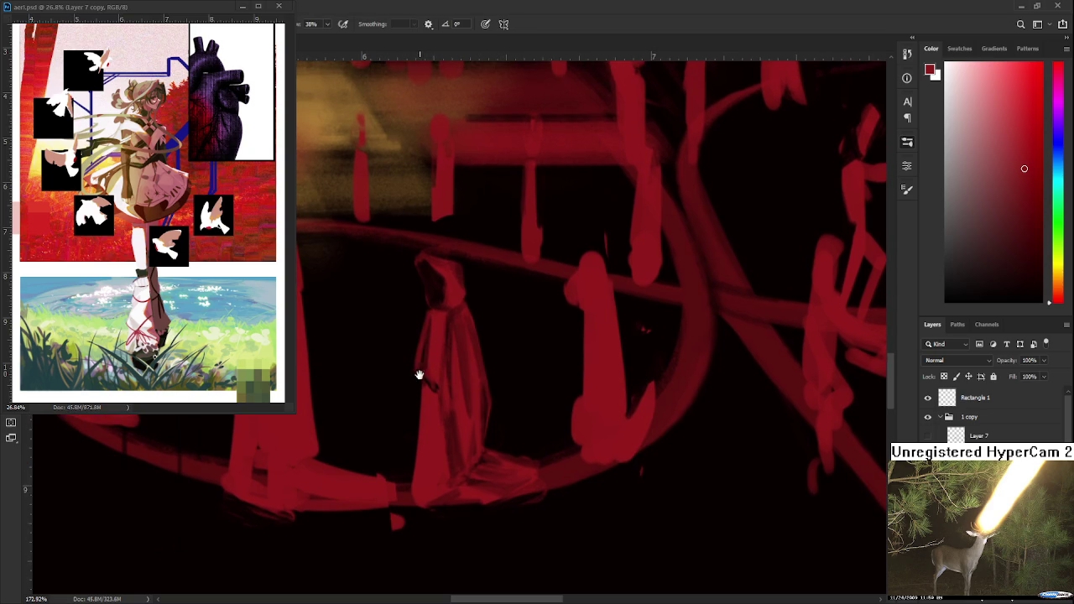
scroll(420, 378, down, 3)
drag(421, 312, 419, 407)
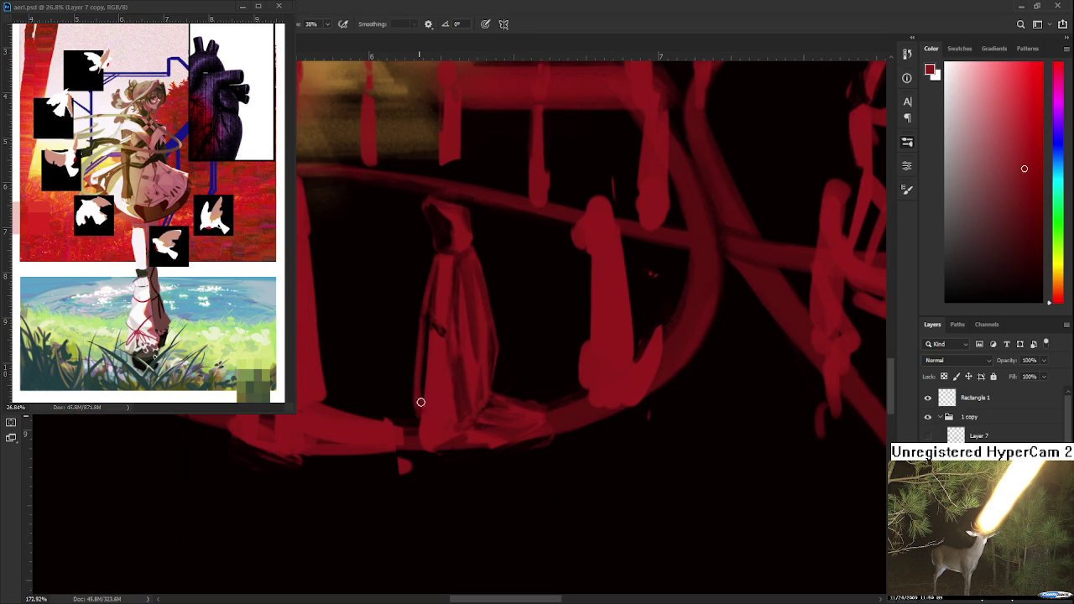
key(e)
- Clean up the figure's hood and edge, alternating Brush and Eraser
scroll(412, 386, down, 2)
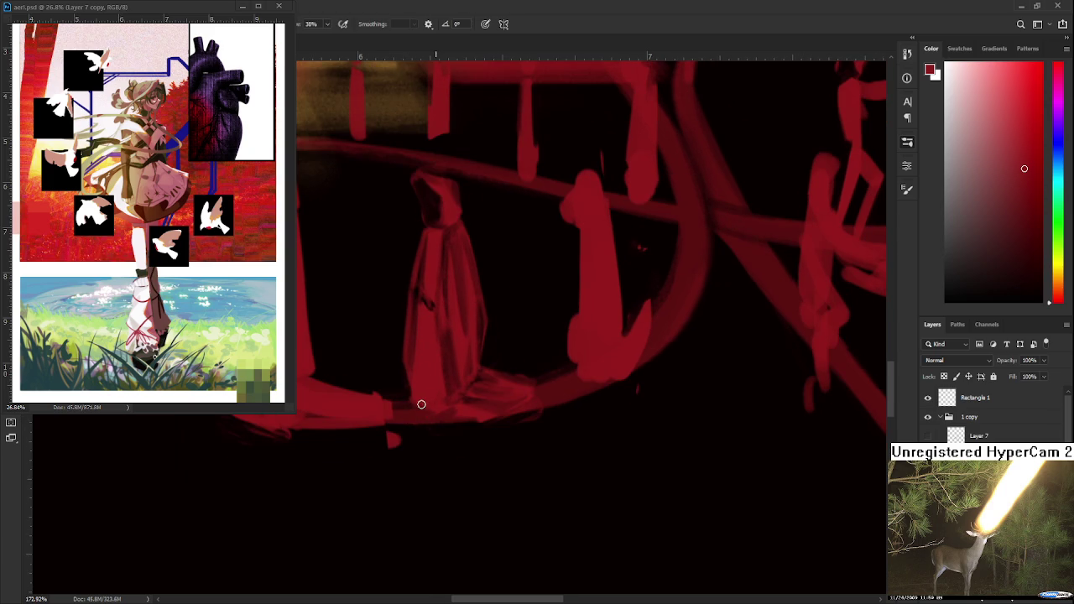
scroll(420, 377, up, 3)
key(b)
key(e)
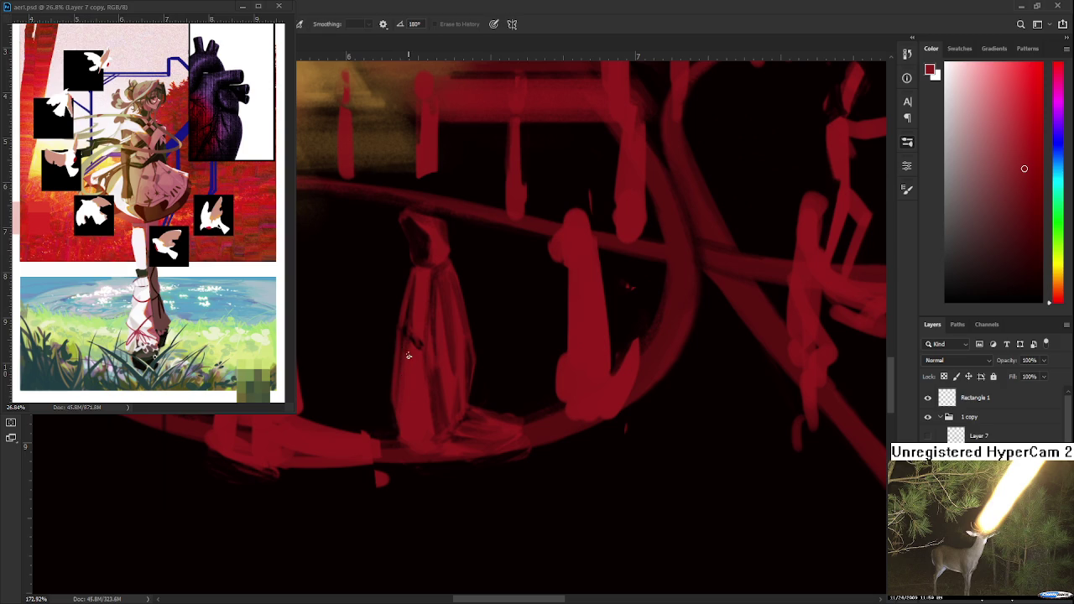
key(b)
key(e)
key(b)
key(e)
scroll(411, 388, up, 5)
- Add darker fold strokes down the hooded figure's robe
key(b)
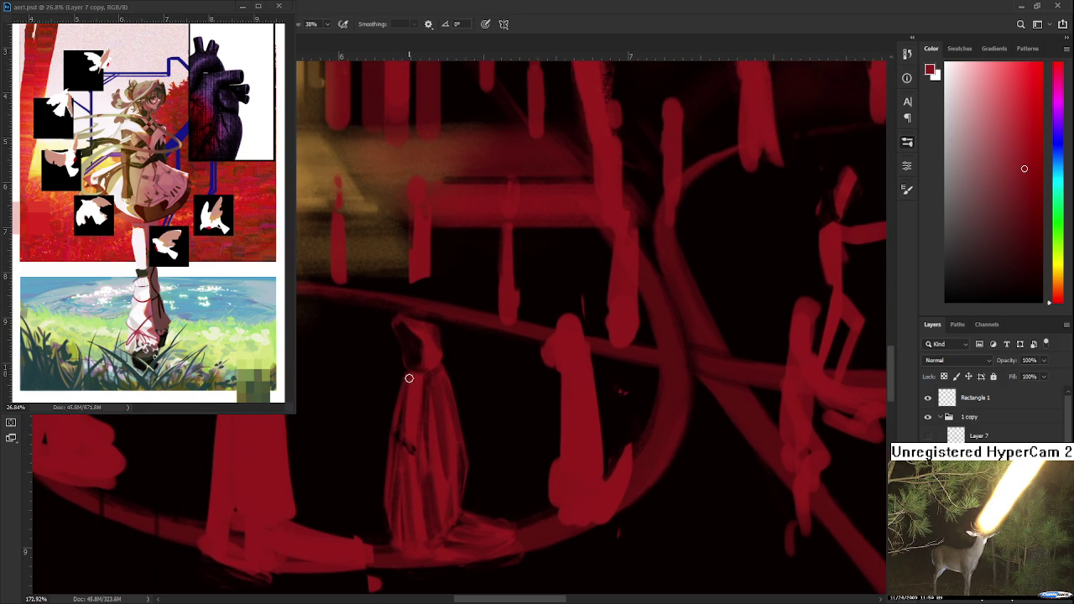
key(e)
key(b)
key(e)
key(b)
key(e)
key(b)
key(e)
key(b)
drag(414, 392, 420, 445)
key(e)
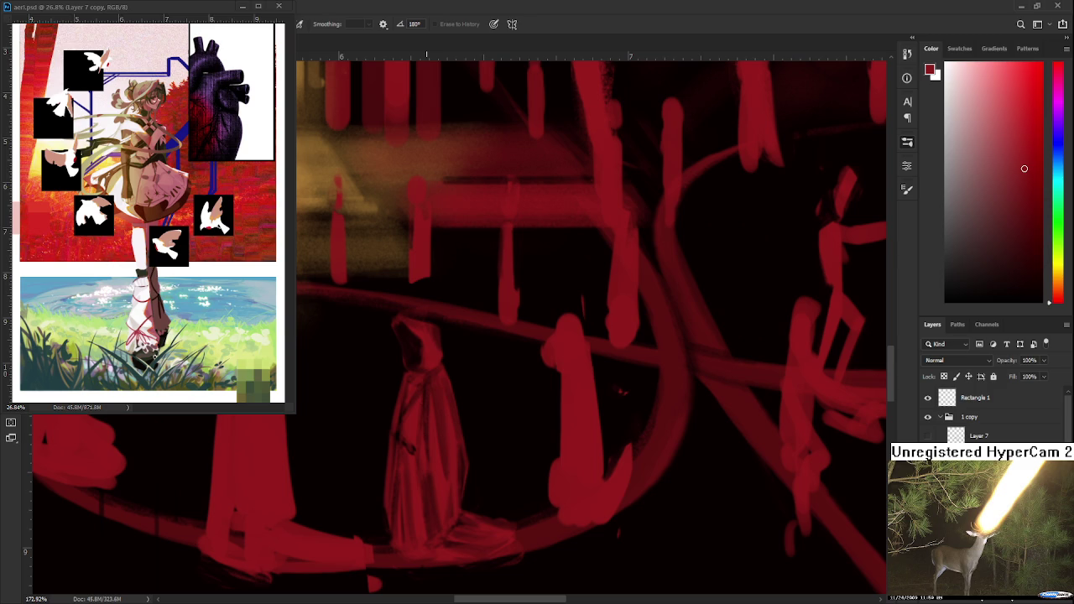
scroll(446, 444, down, 2)
scroll(446, 444, down, 2)
scroll(445, 444, down, 1)
scroll(446, 444, down, 1)
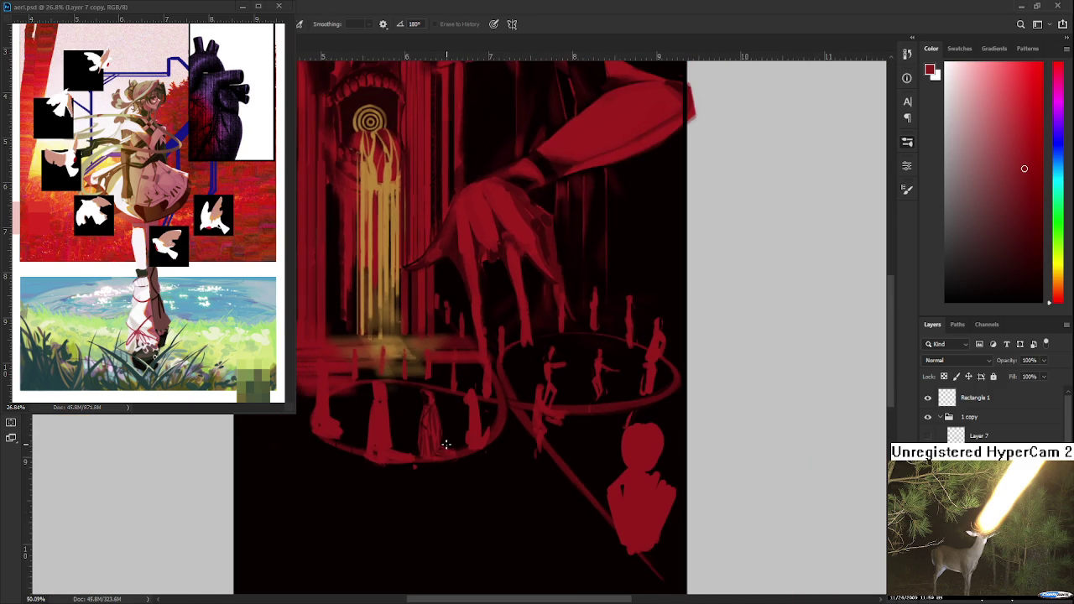
scroll(446, 444, up, 1)
scroll(446, 444, up, 1)
scroll(436, 449, up, 1)
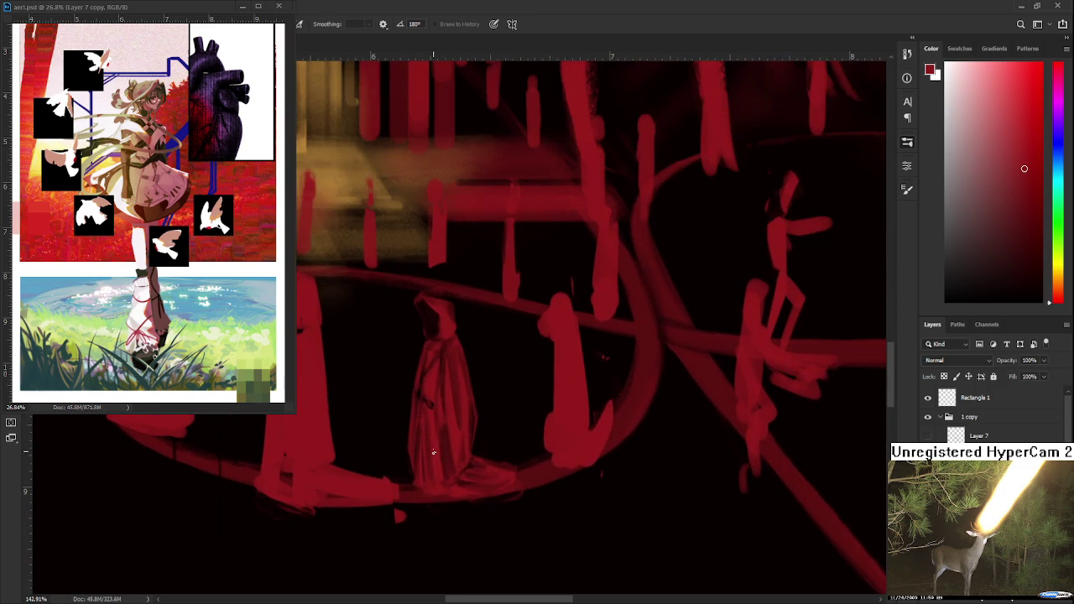
key(b)
key(e)
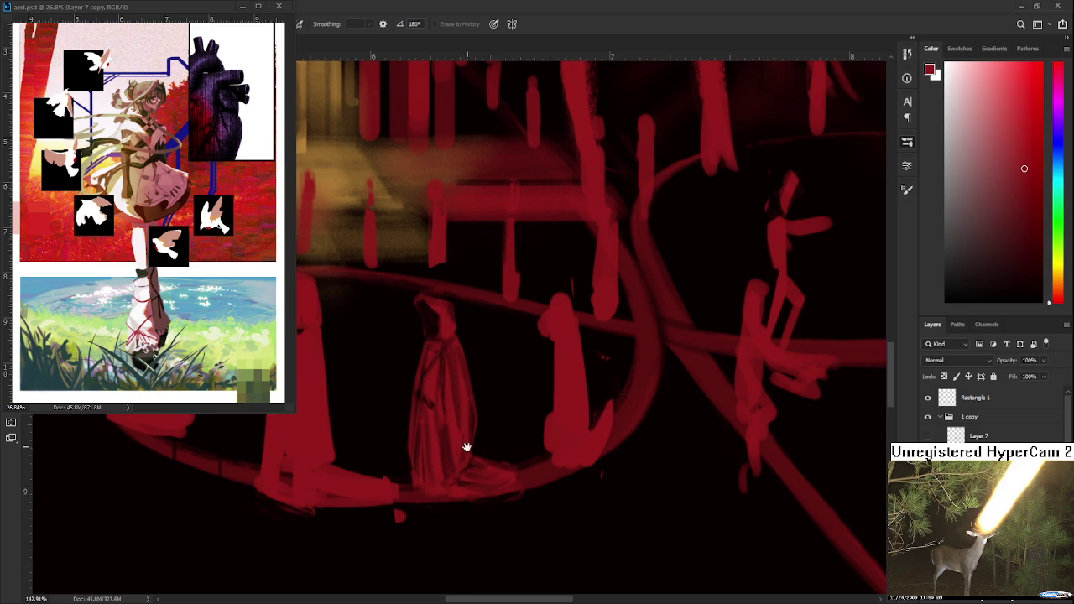
- Frame the hooded figure's red hook stroke and reset the rotated canvas view
drag(465, 446, 483, 461)
key(b)
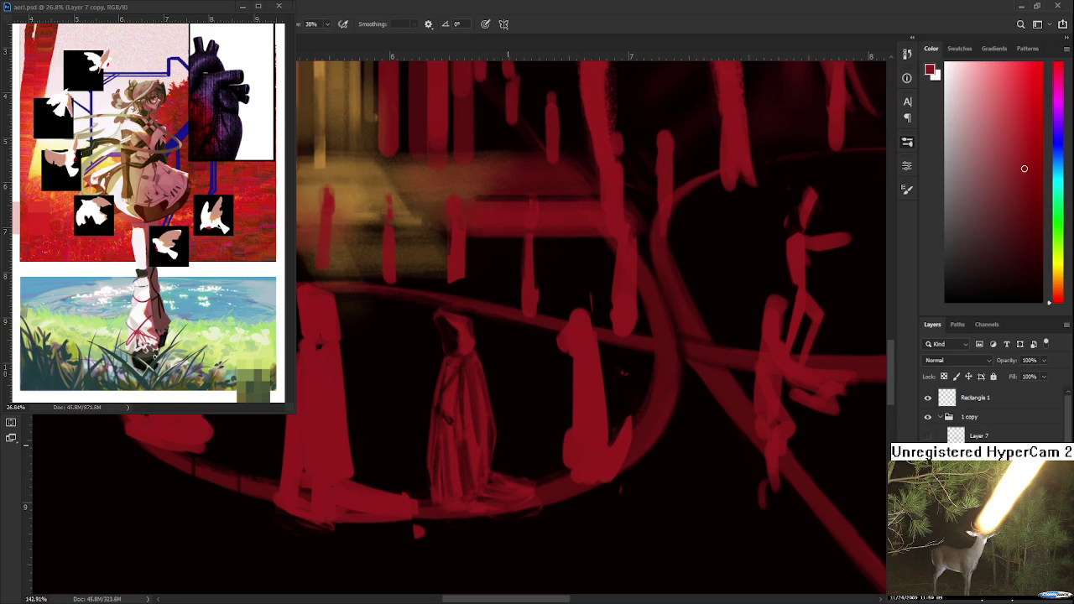
scroll(491, 477, up, 2)
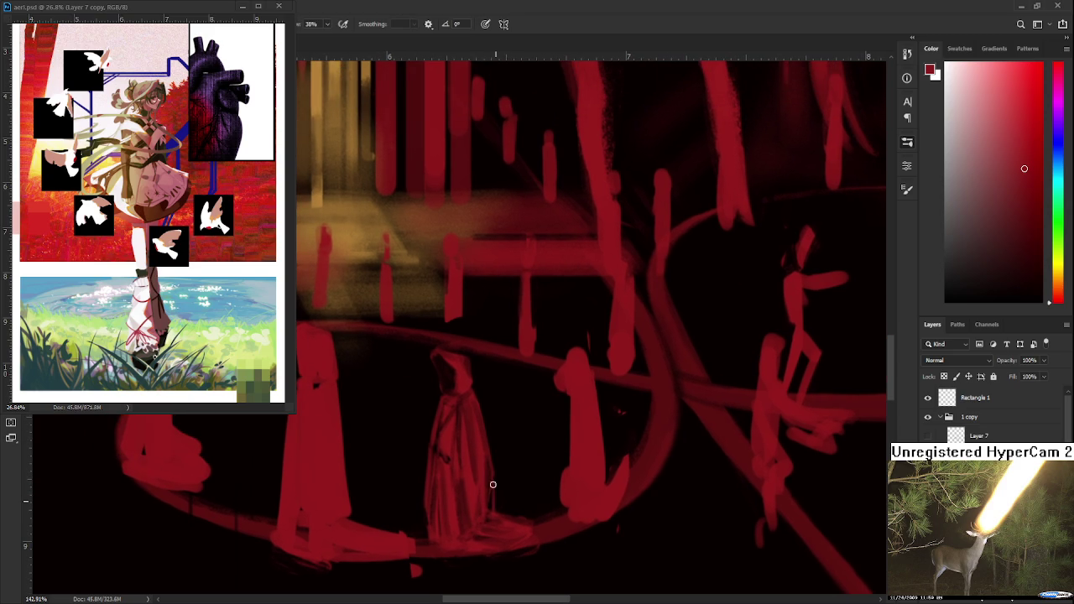
mouse_move(488, 454)
mouse_down()
mouse_move(508, 491)
mouse_move(485, 472)
mouse_up()
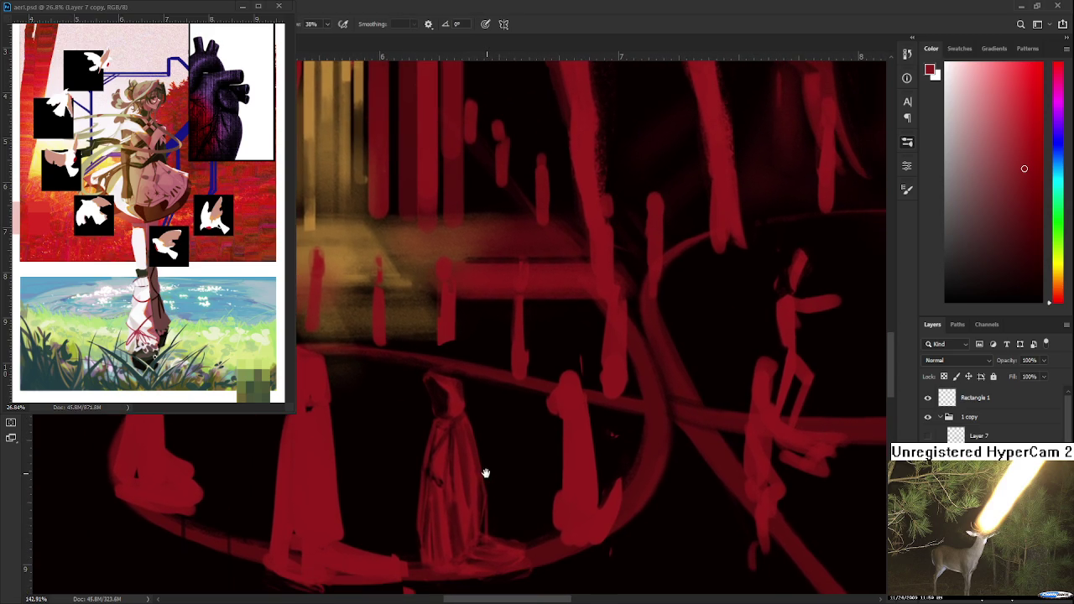
key(e)
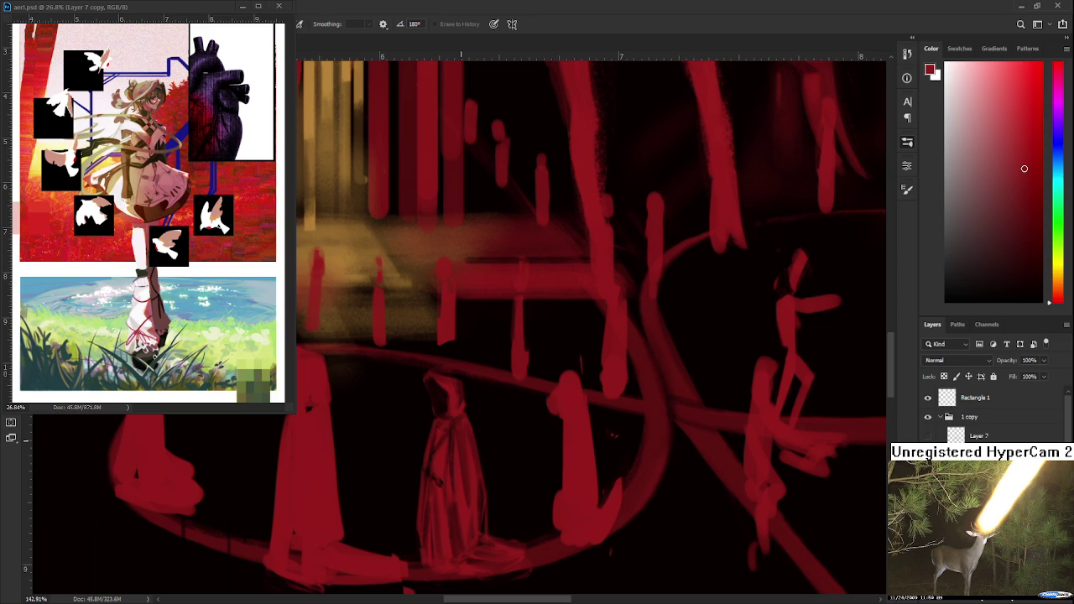
drag(512, 473, 425, 434)
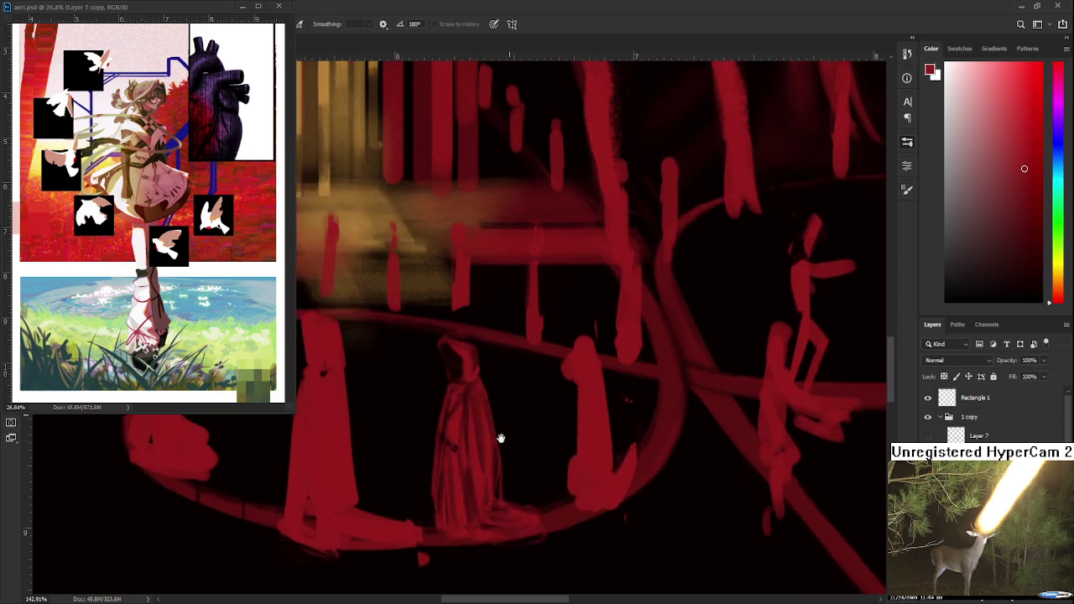
- Sample the near-black background, then the red, from the painting
alt+click(438, 381)
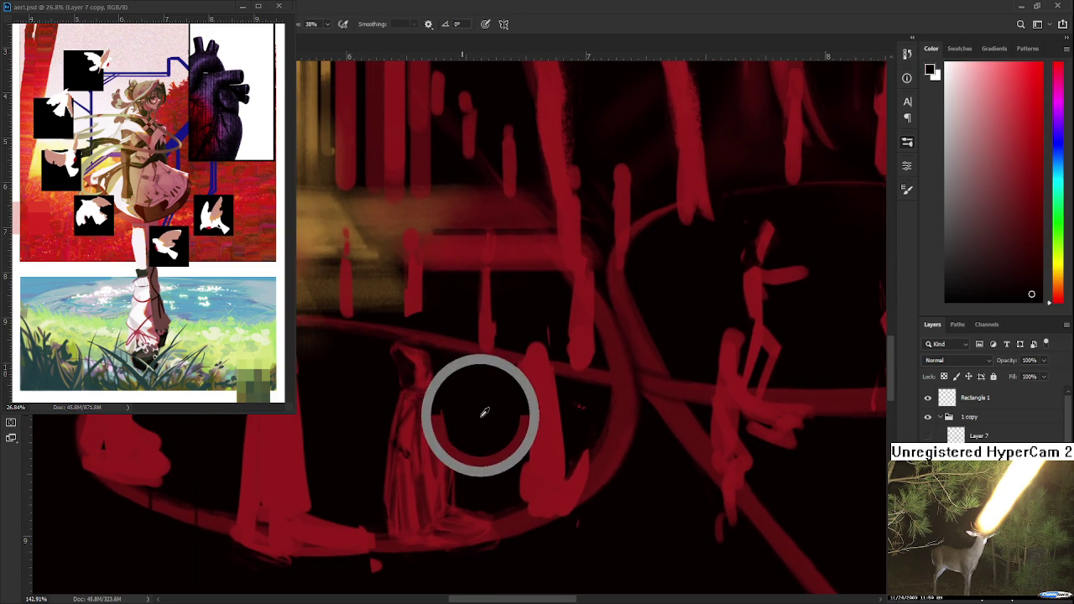
drag(527, 374, 455, 383)
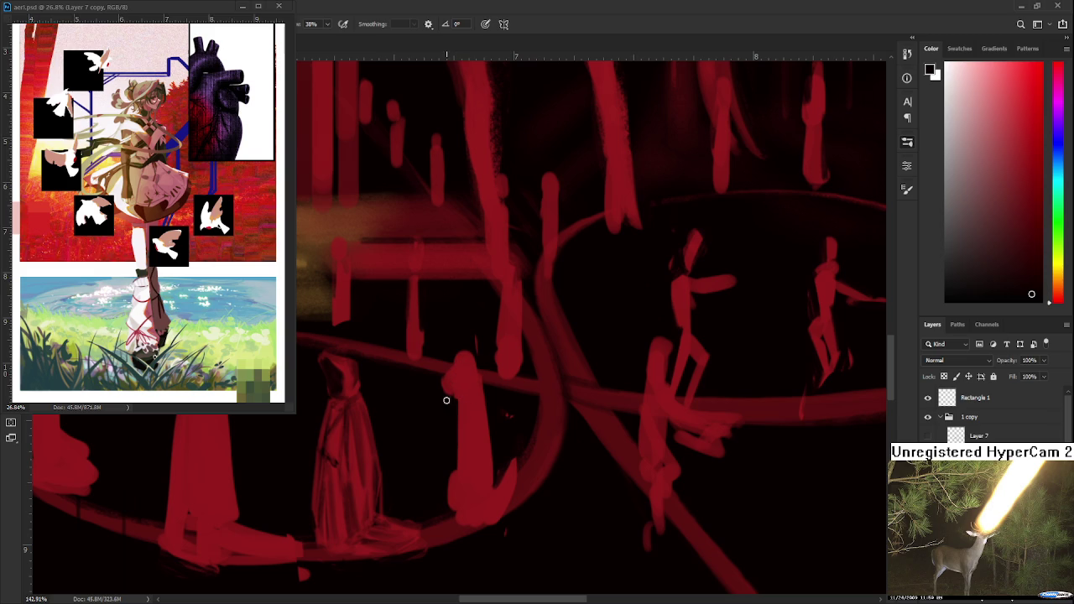
alt+click(469, 376)
key(e)
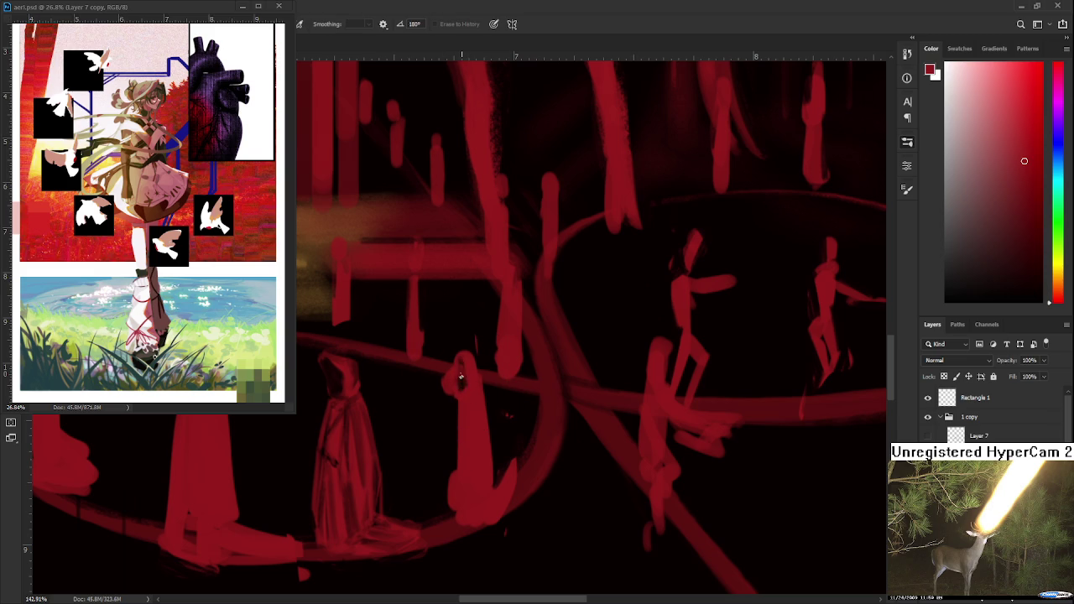
key(b)
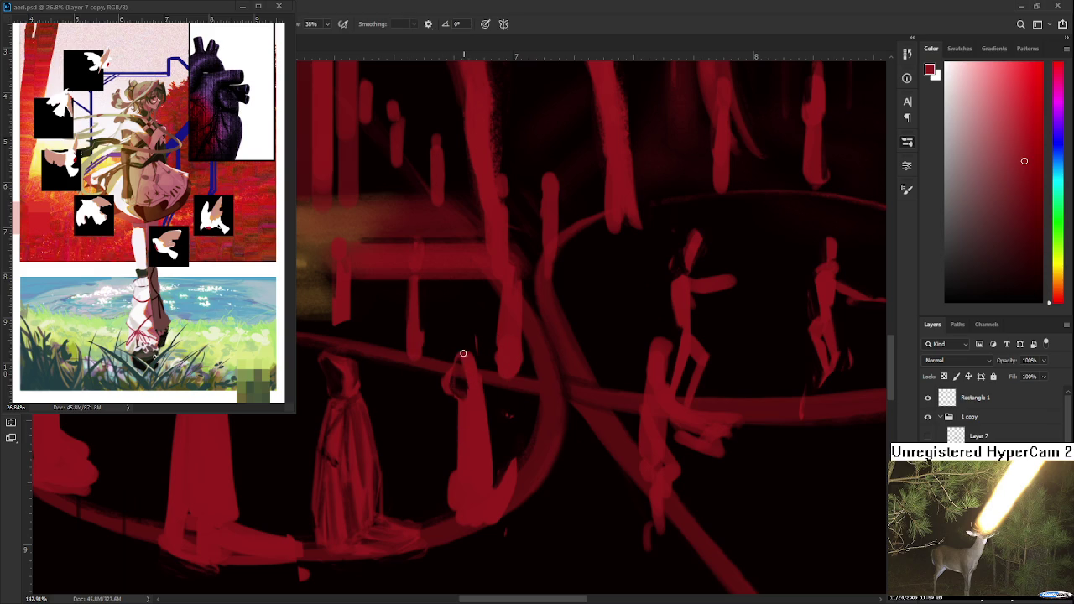
- Thin the hook stroke's left edge, then paint over it to thicken and fill it
key(e)
drag(445, 384, 456, 356)
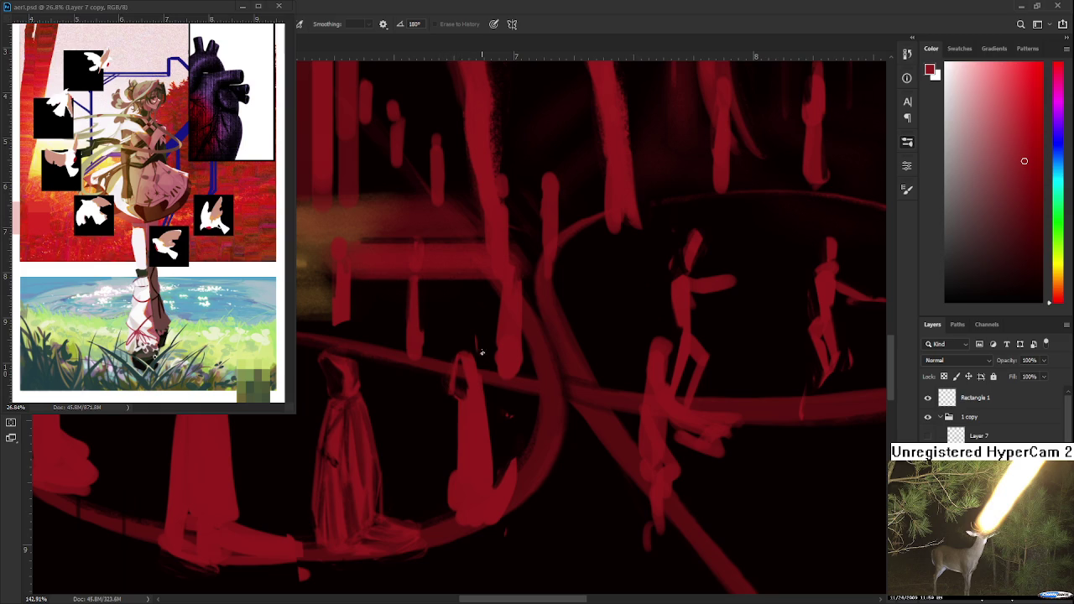
key(b)
drag(480, 411, 459, 377)
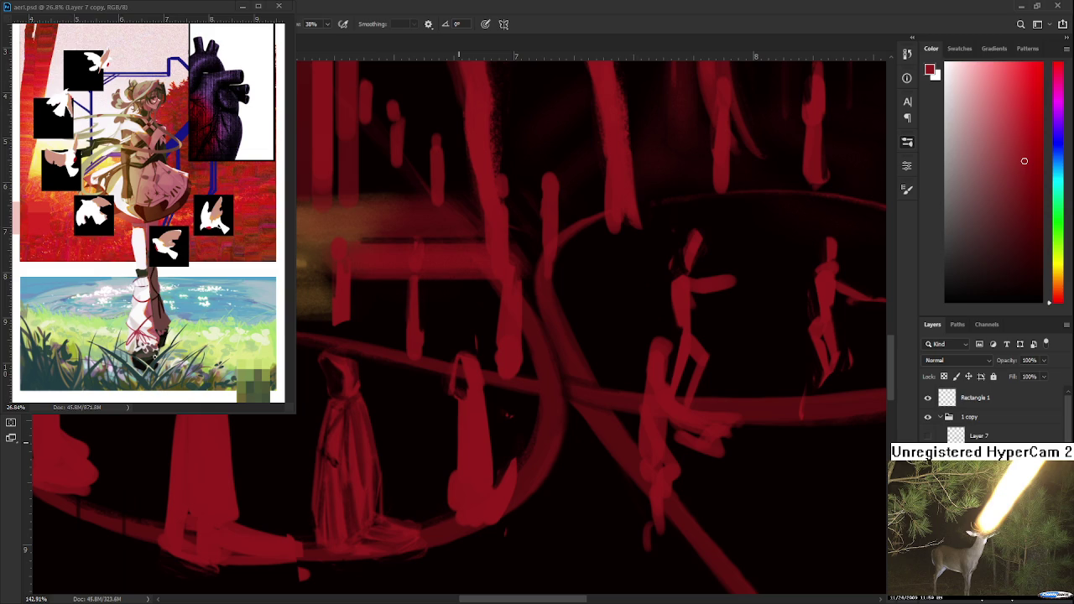
- Move the view up over the arena to the right hooded figure, alternating brush and eraser
key(e)
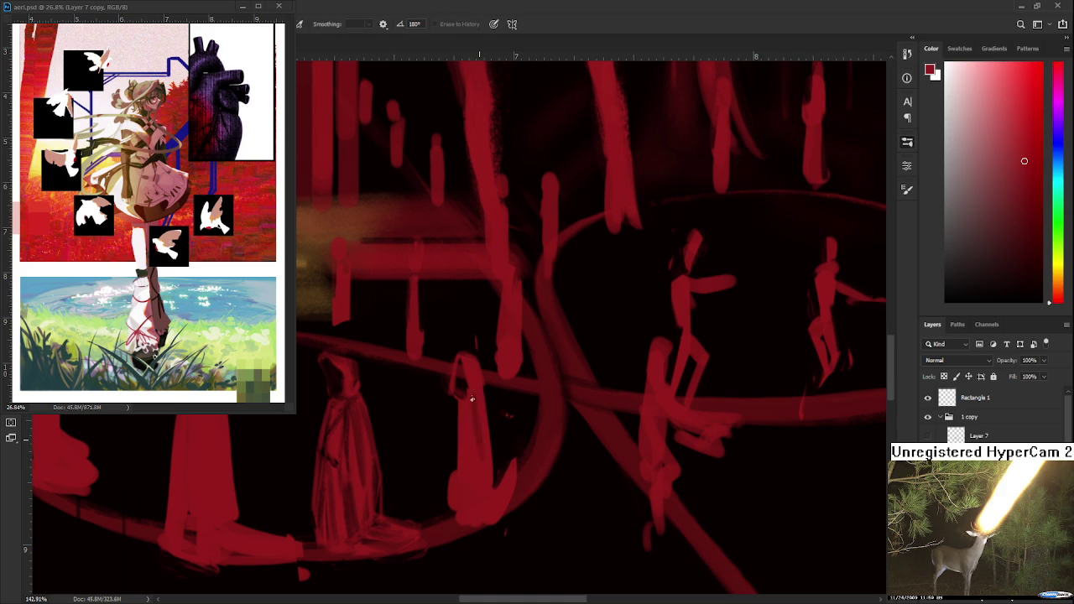
key(b)
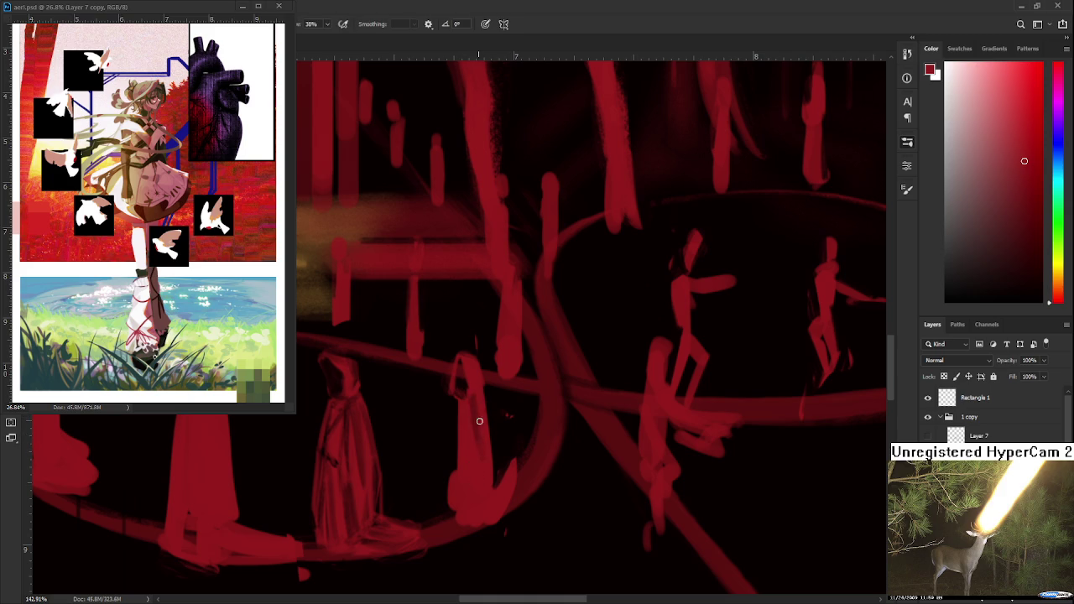
key(e)
key(b)
key(e)
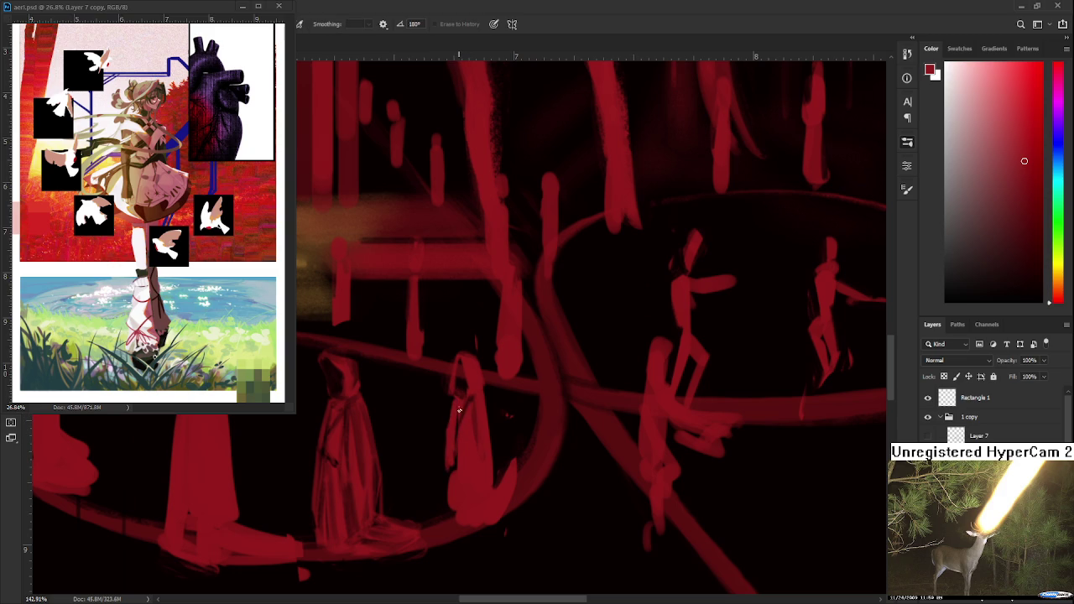
key(b)
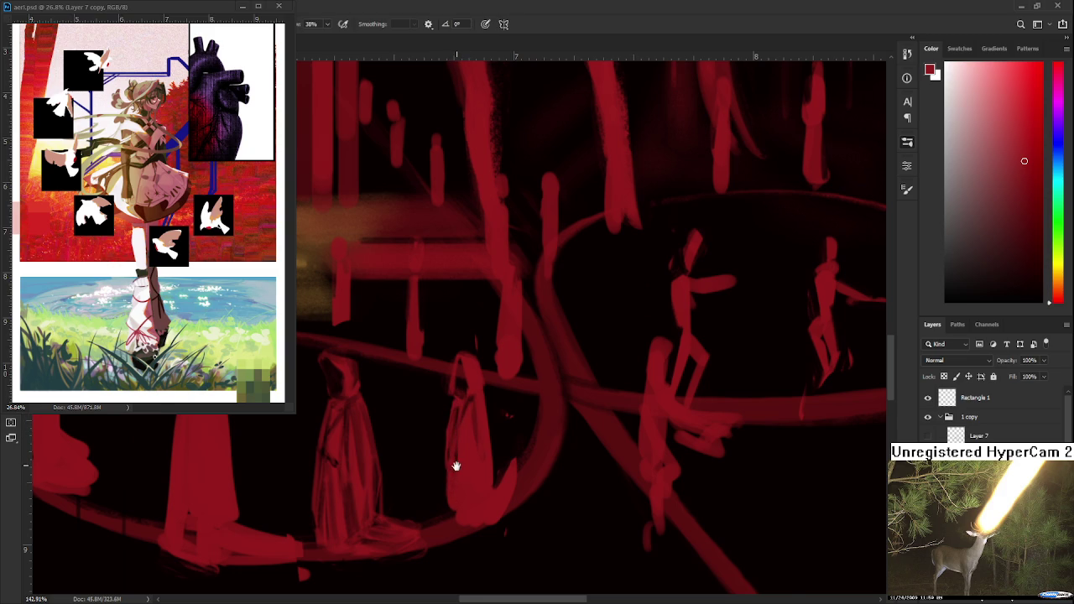
drag(456, 464, 465, 438)
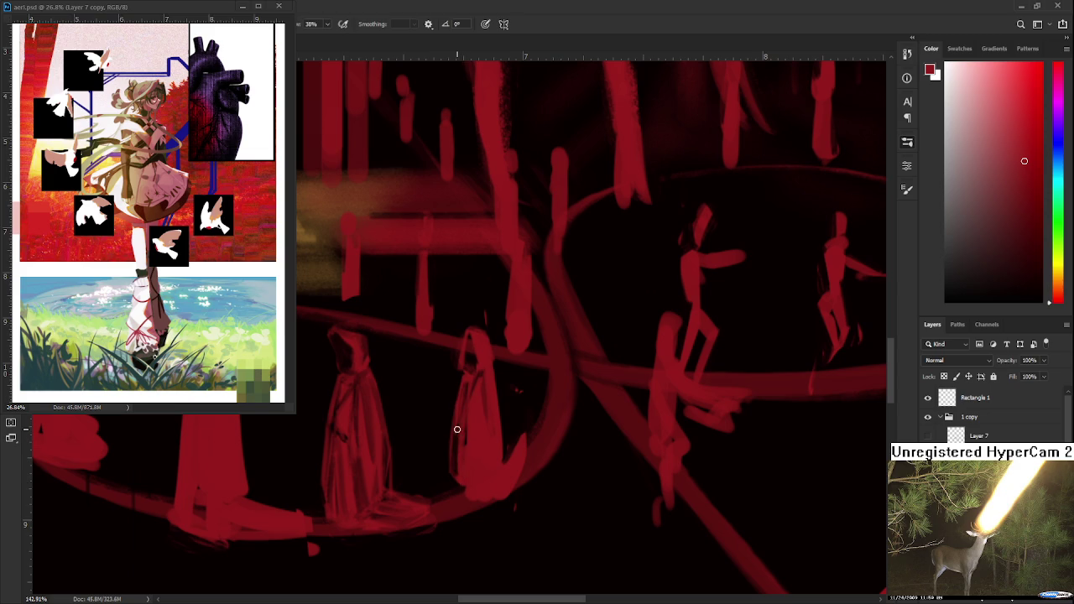
scroll(462, 437, right, 2)
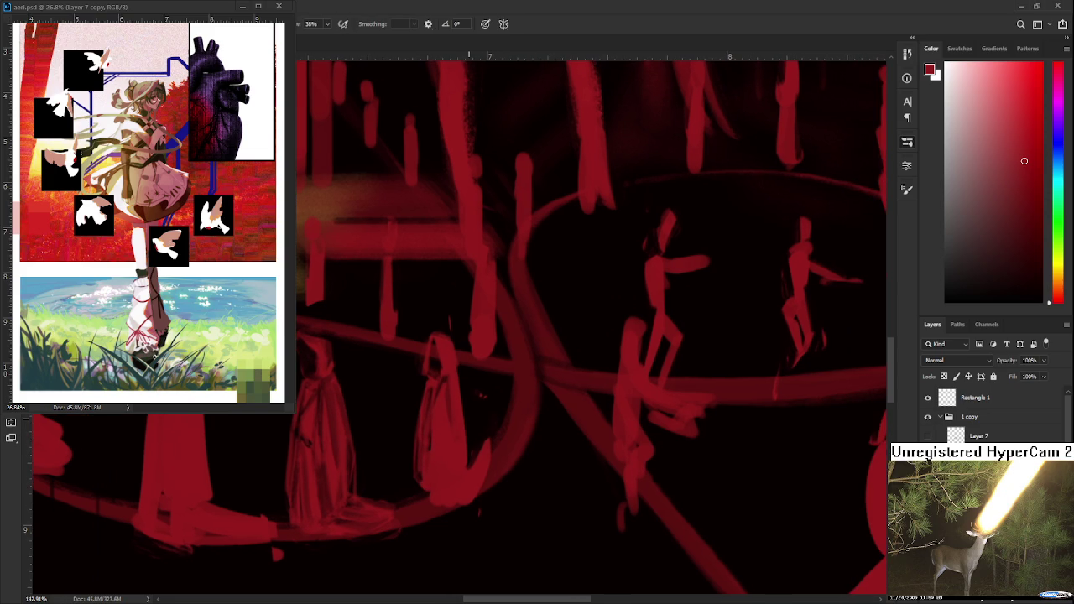
drag(457, 403, 446, 386)
- Trim the sides of the right hooded figure and refine its curved hem
key(e)
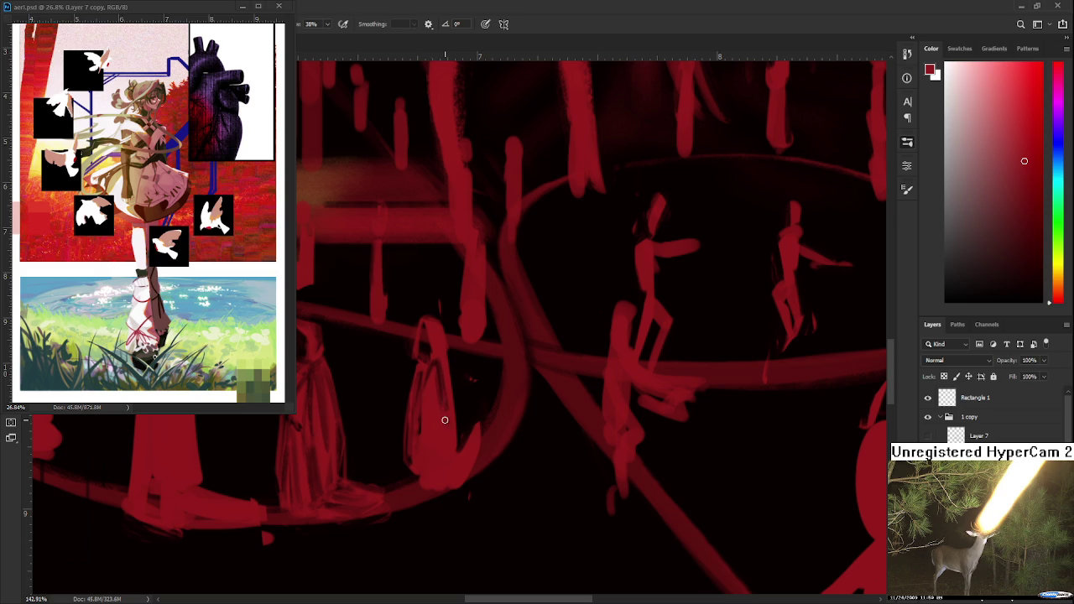
key(b)
drag(437, 381, 442, 388)
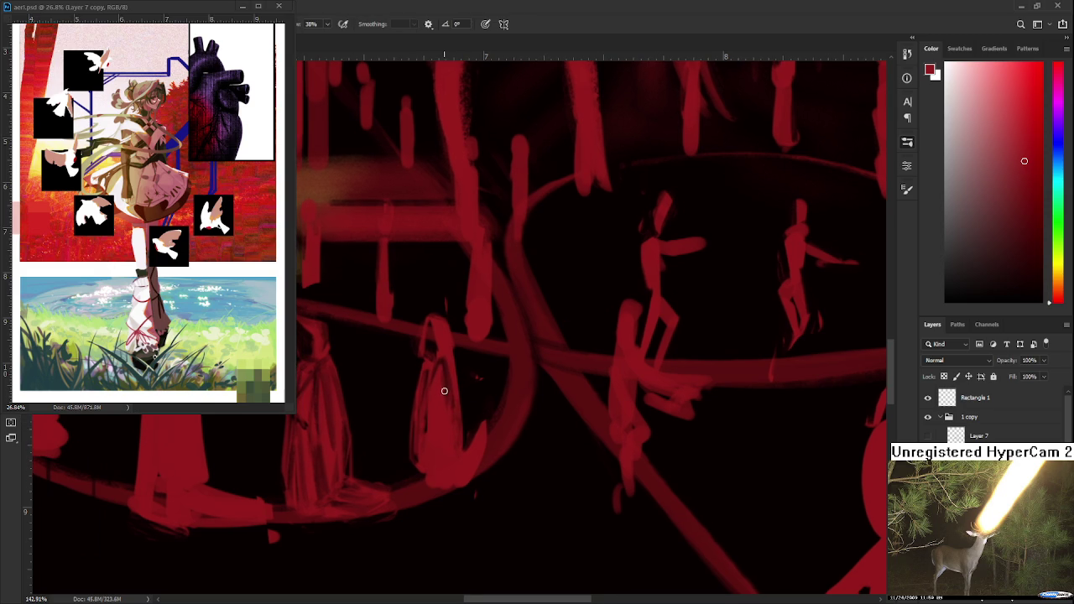
key(e)
key(b)
drag(446, 431, 472, 388)
key(e)
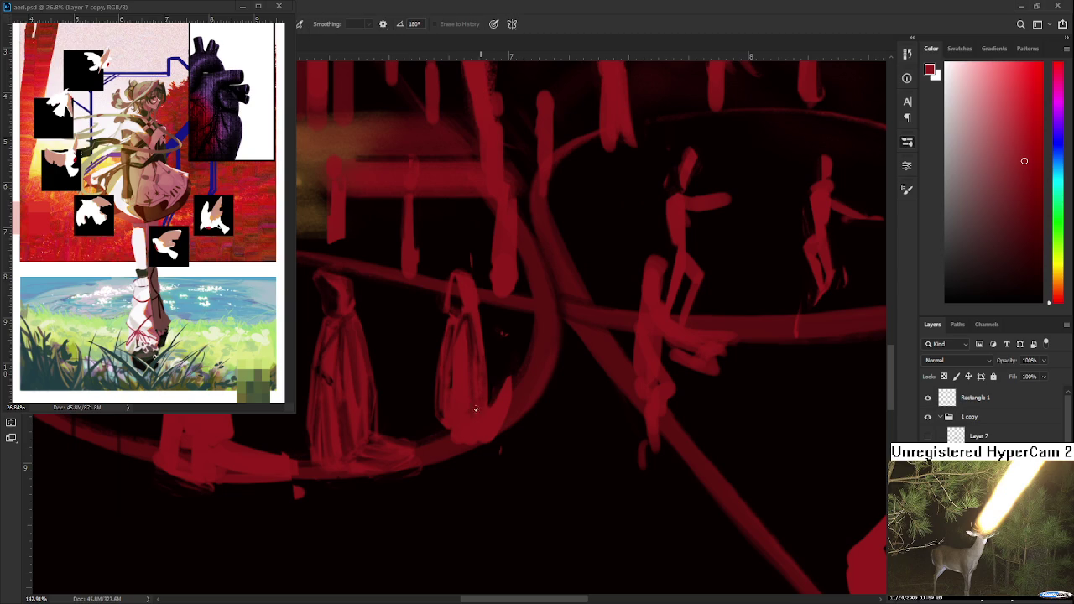
drag(485, 302, 463, 409)
- Alternate brush and erase-to-history strokes along the middle cloaked figure's base
key(b)
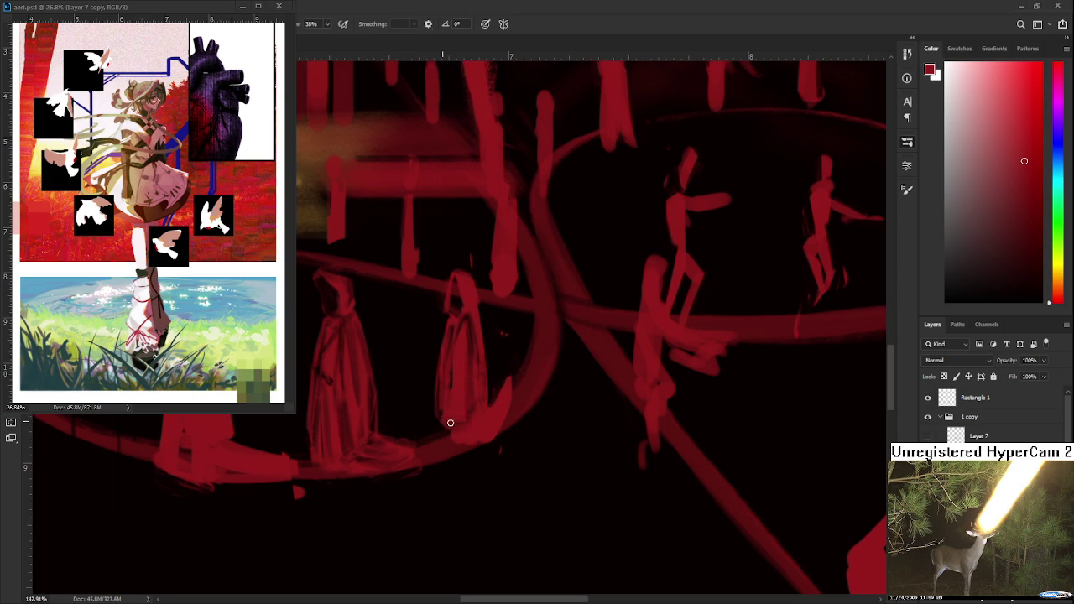
key(e)
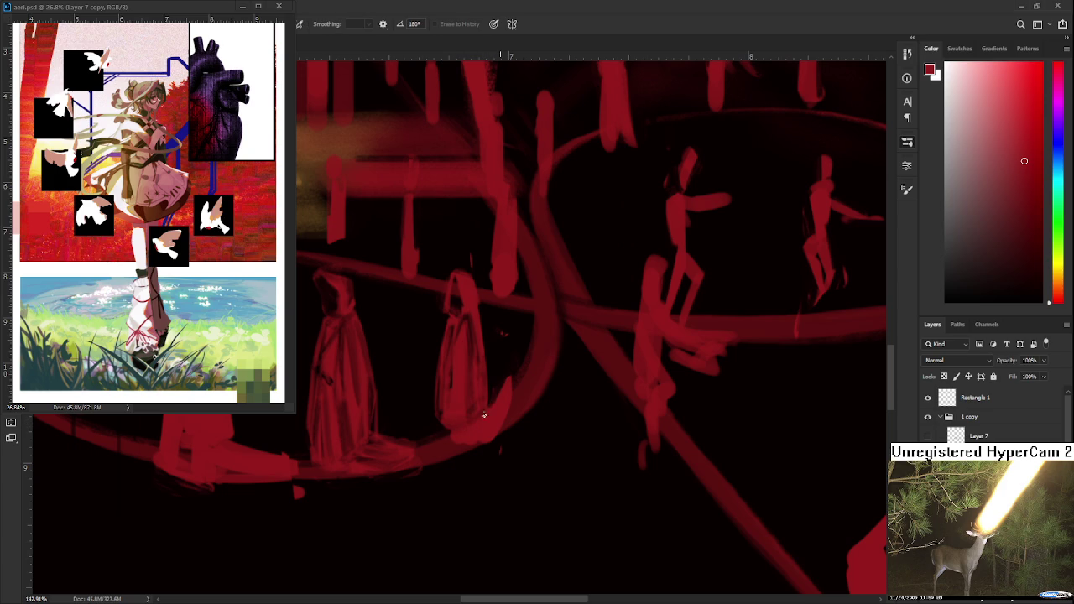
key(b)
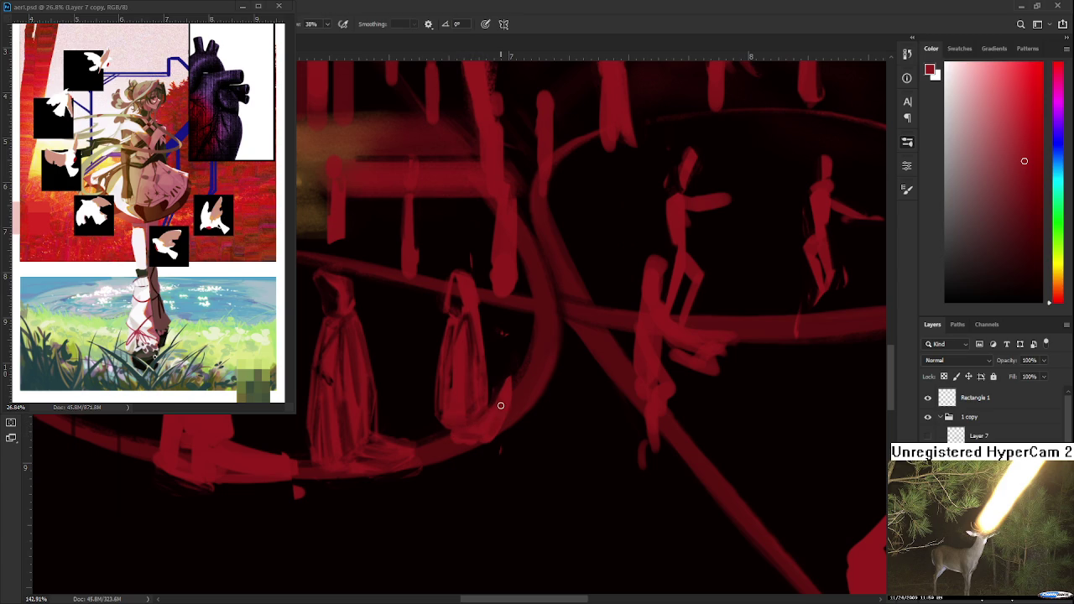
key(e)
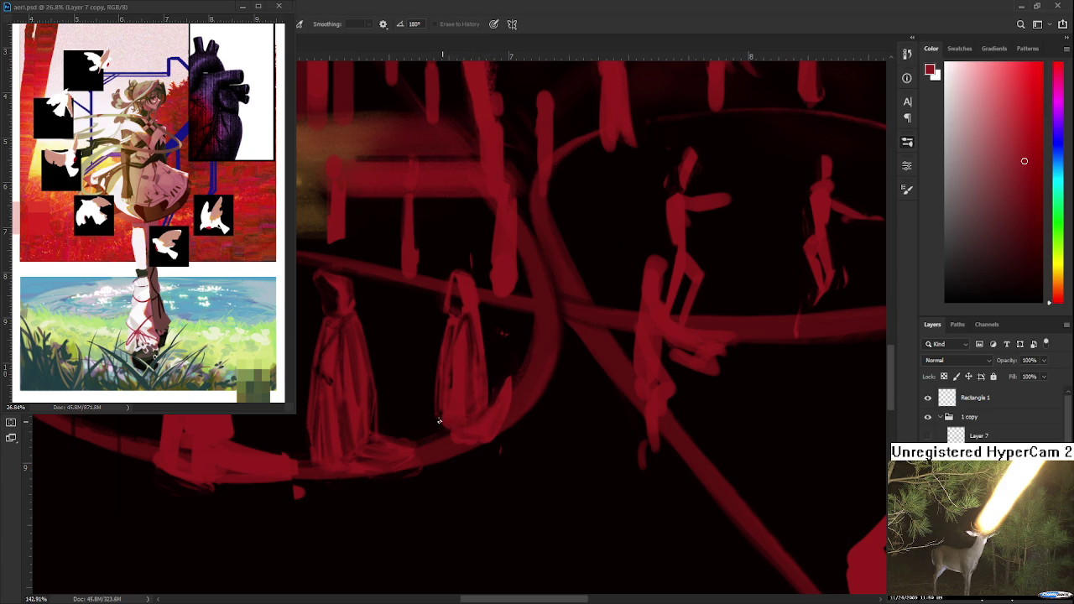
key(b)
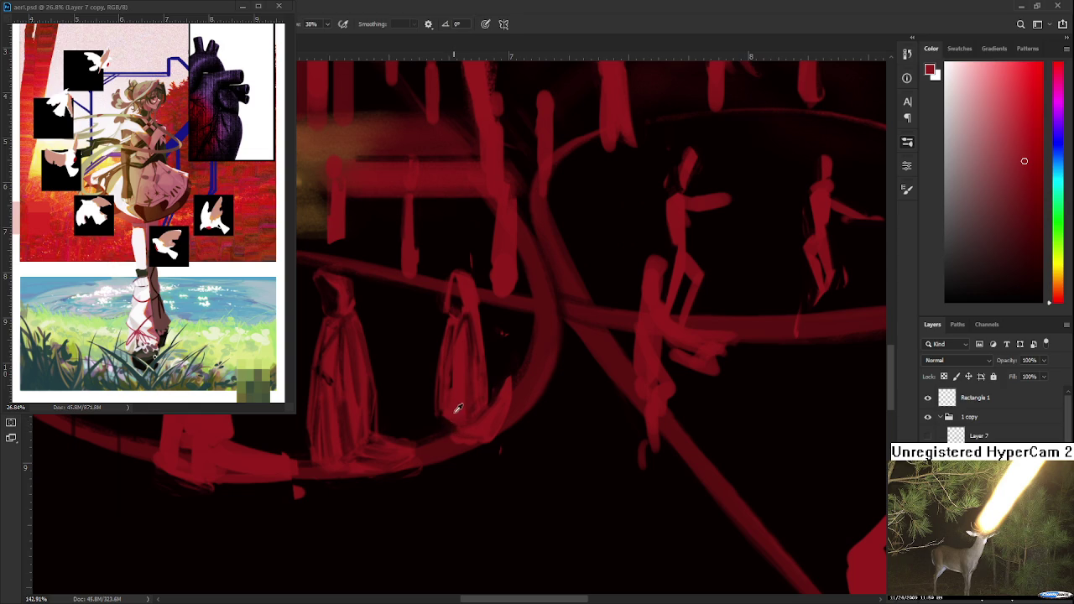
key(e)
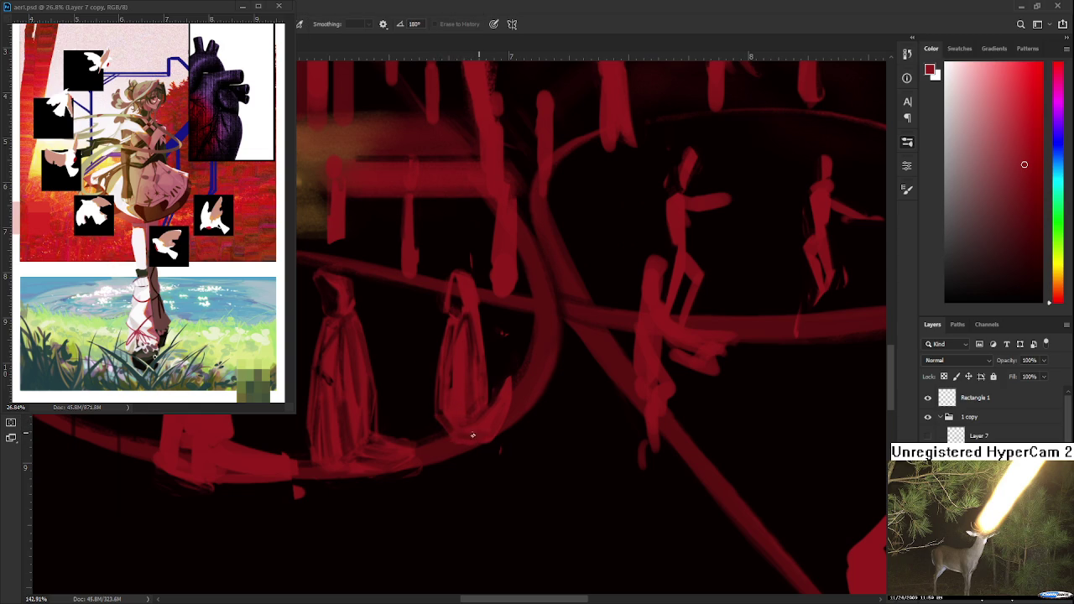
key(b)
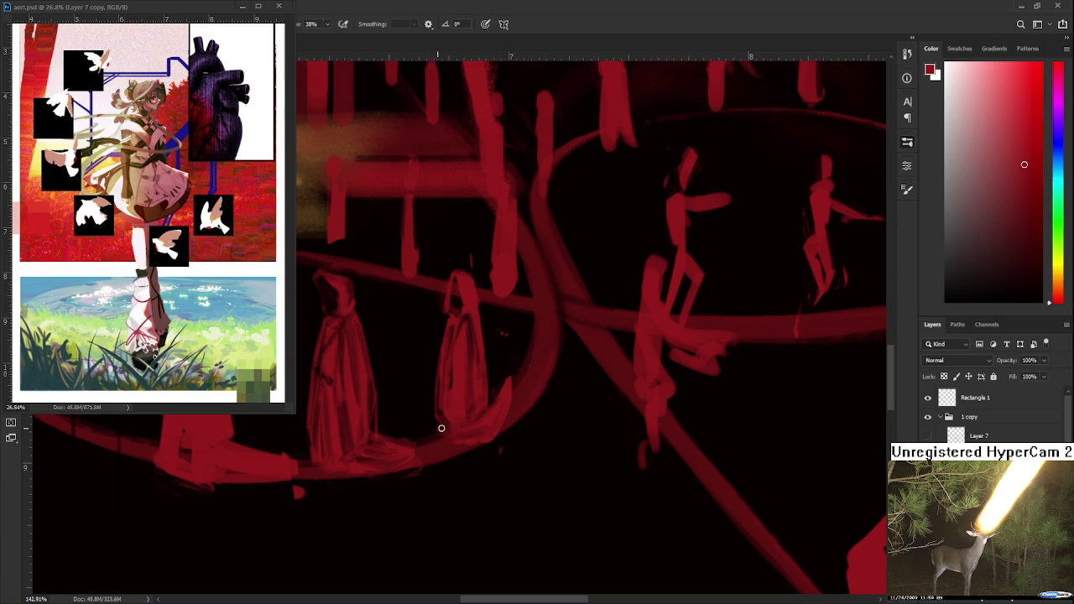
key(e)
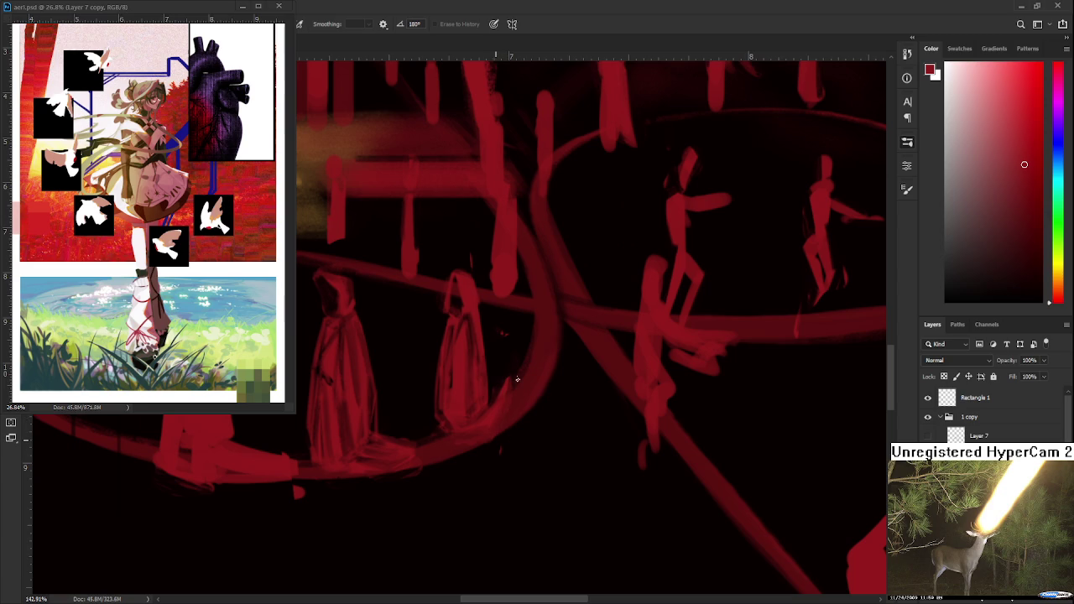
- Finish shading the figure's lower edge with folds, then bring the third cloaked figure into view
key(b)
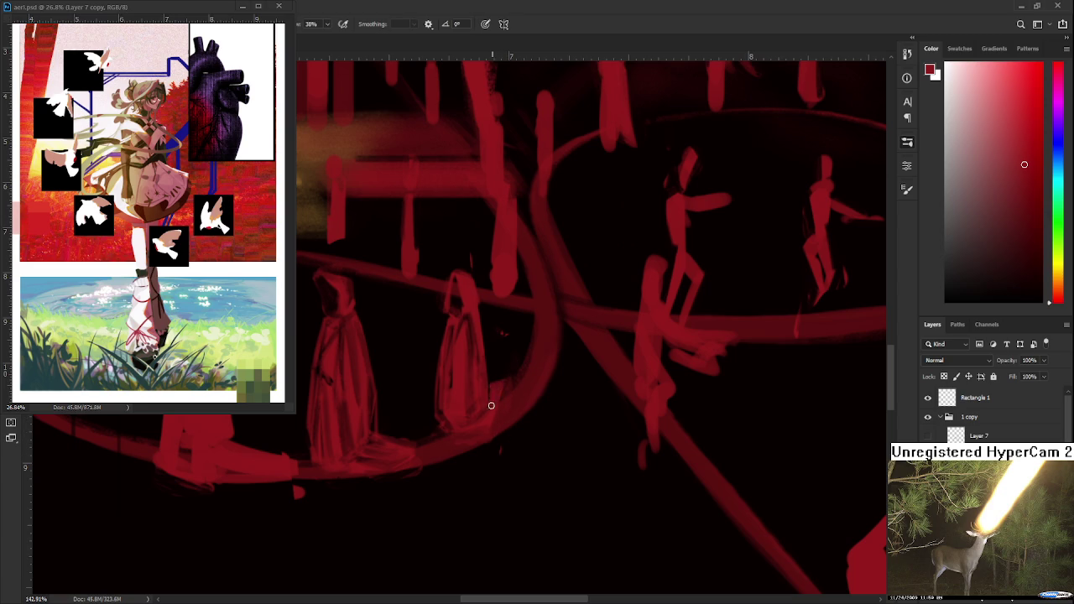
key(e)
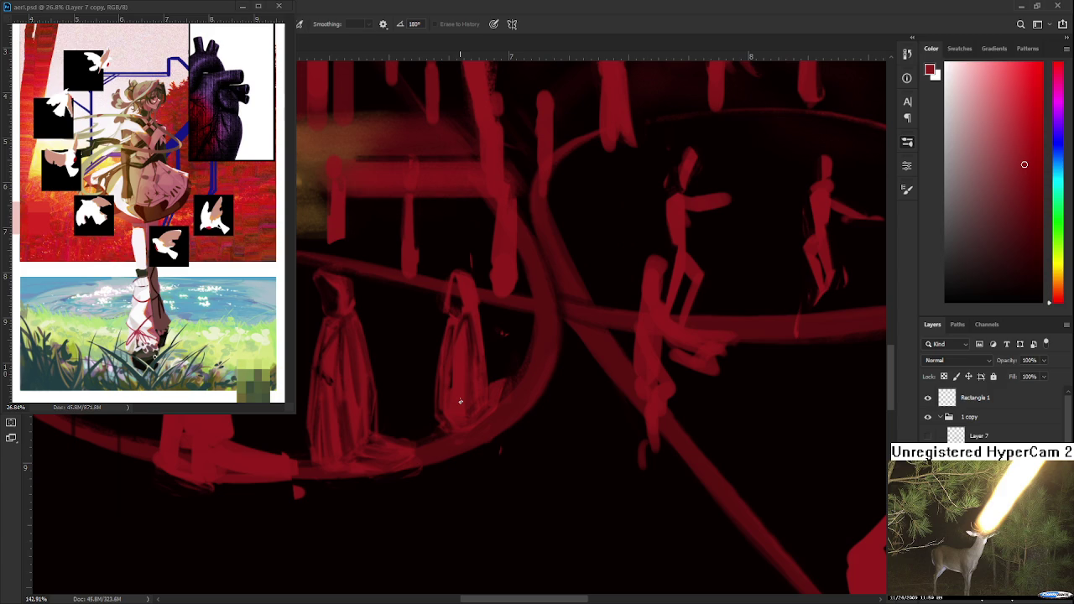
key(b)
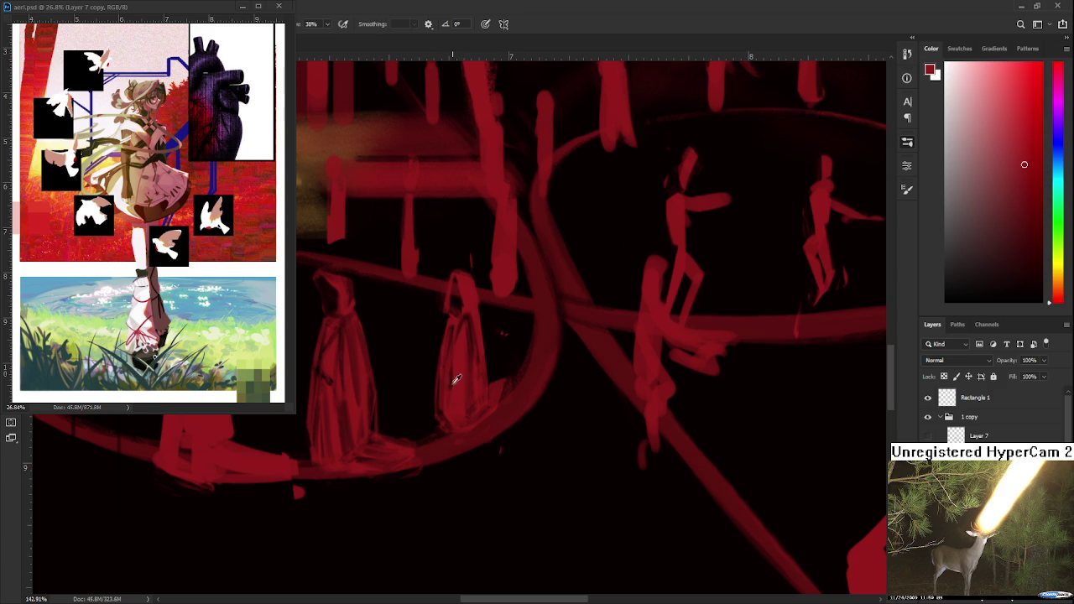
key(e)
key(b)
key(e)
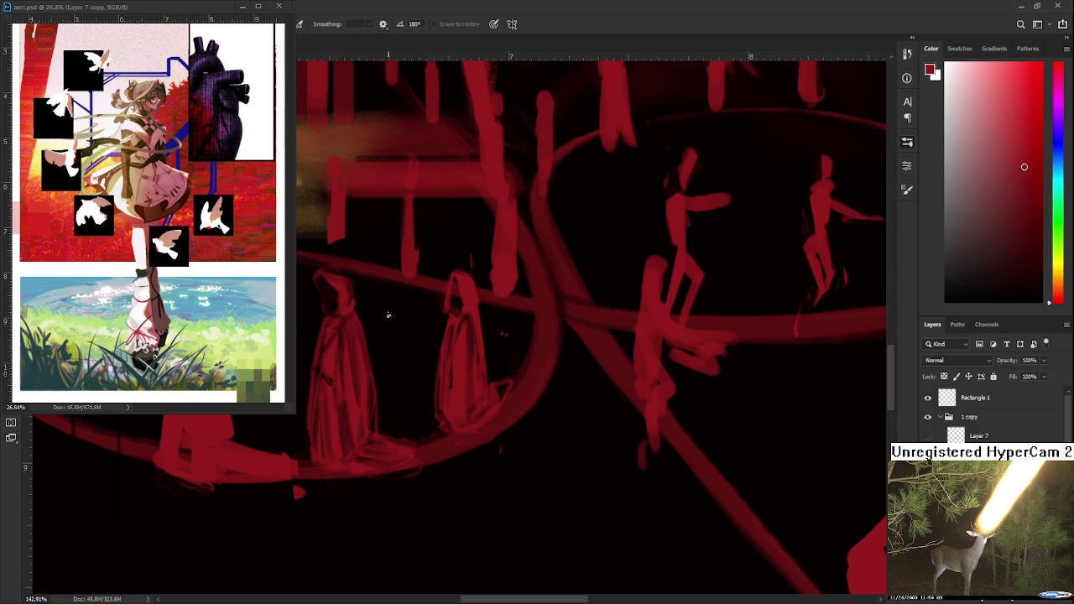
drag(389, 315, 525, 381)
- Zoom in on the three cloaked figures and sample red from the painting
scroll(529, 393, down, 2)
scroll(540, 396, down, 2)
scroll(539, 395, down, 2)
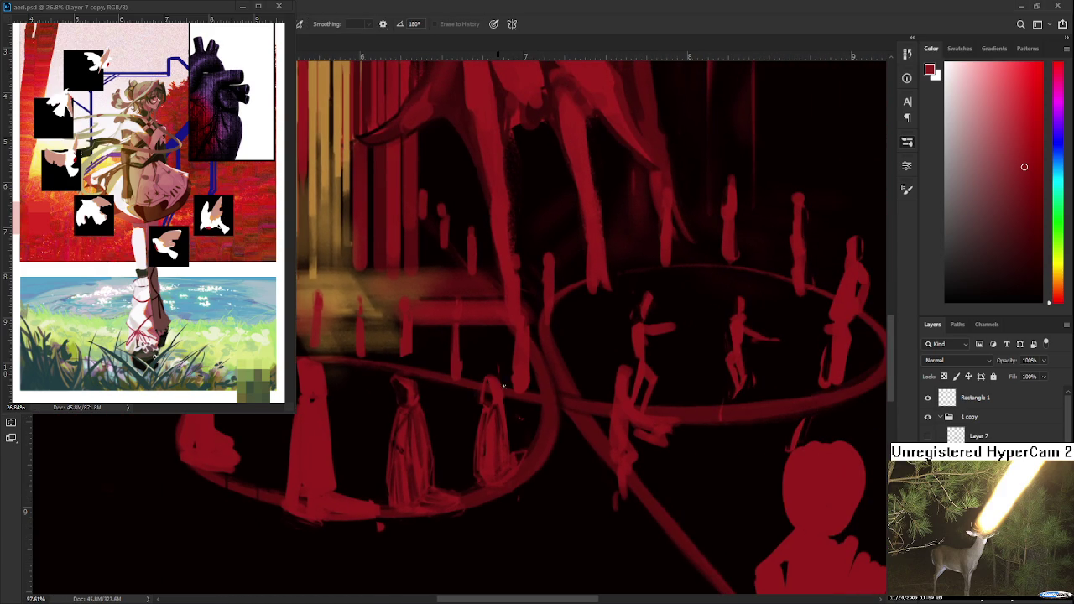
alt+click(494, 379)
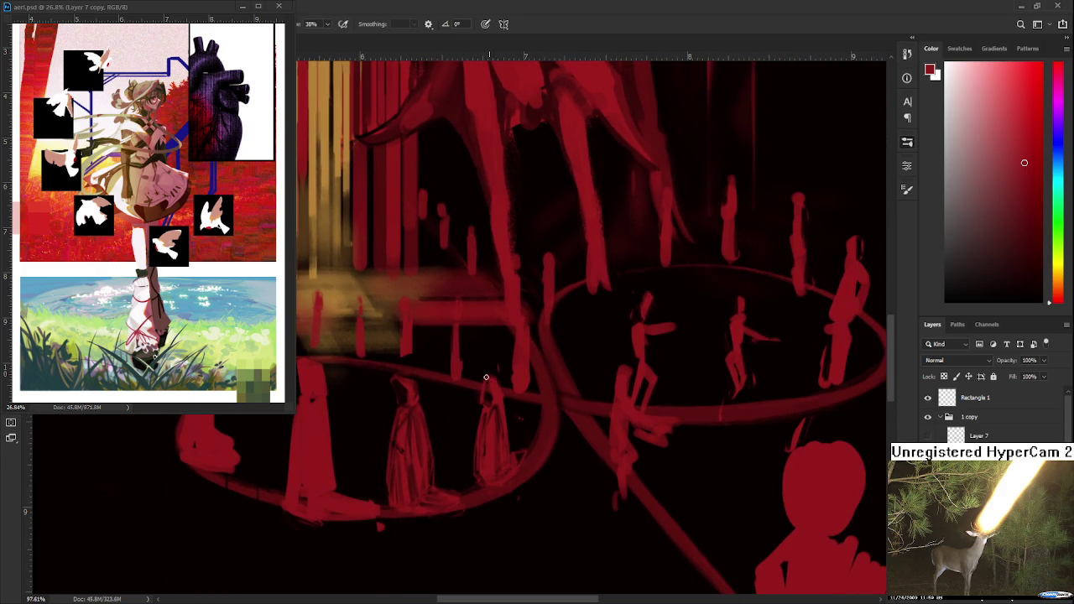
key(e)
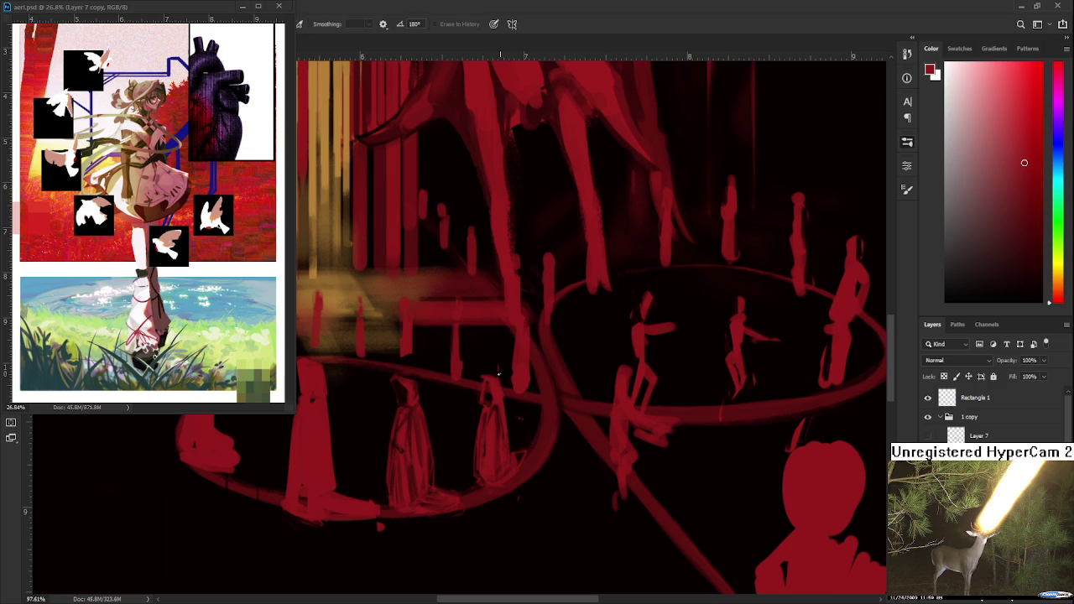
mouse_move(500, 386)
mouse_down()
mouse_move(566, 367)
mouse_move(580, 389)
mouse_up()
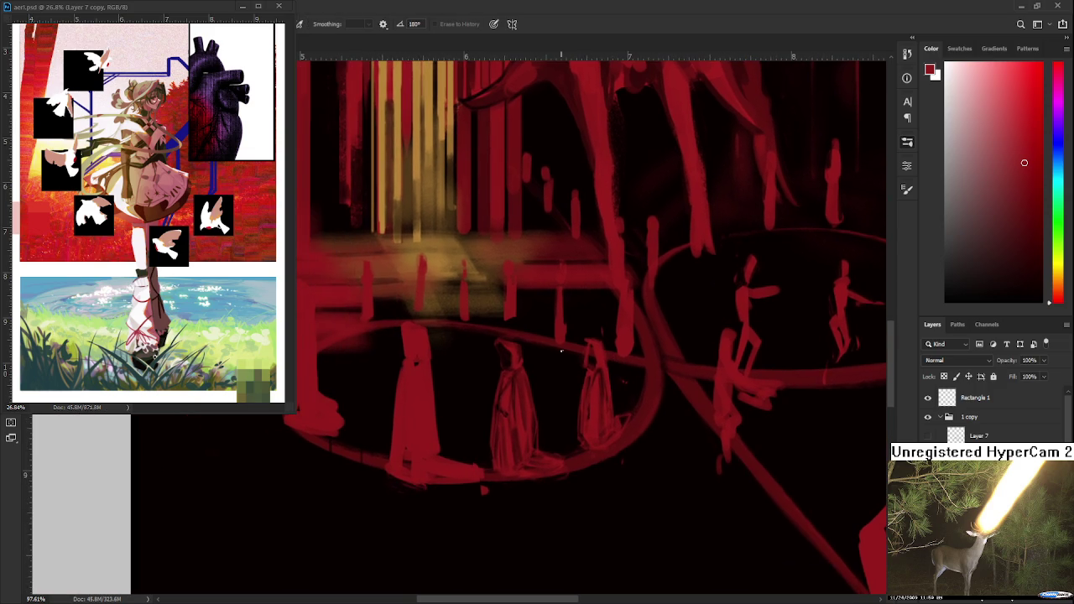
- Erase a small dark notch atop the leftmost robed figure, forming a collar band
scroll(573, 375, down, 3)
scroll(563, 361, down, 2)
scroll(550, 344, down, 1)
scroll(546, 340, up, 1)
scroll(545, 340, up, 2)
scroll(521, 353, up, 1)
scroll(495, 355, up, 1)
scroll(425, 391, up, 1)
key(b)
key(e)
drag(438, 416, 466, 415)
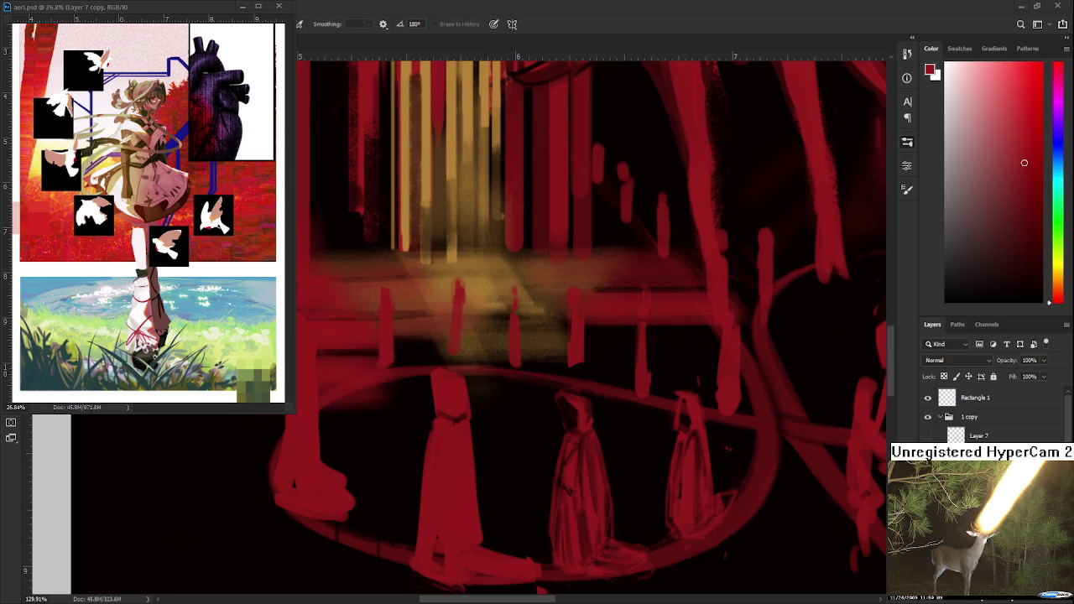
scroll(440, 476, up, 1)
scroll(440, 476, up, 1)
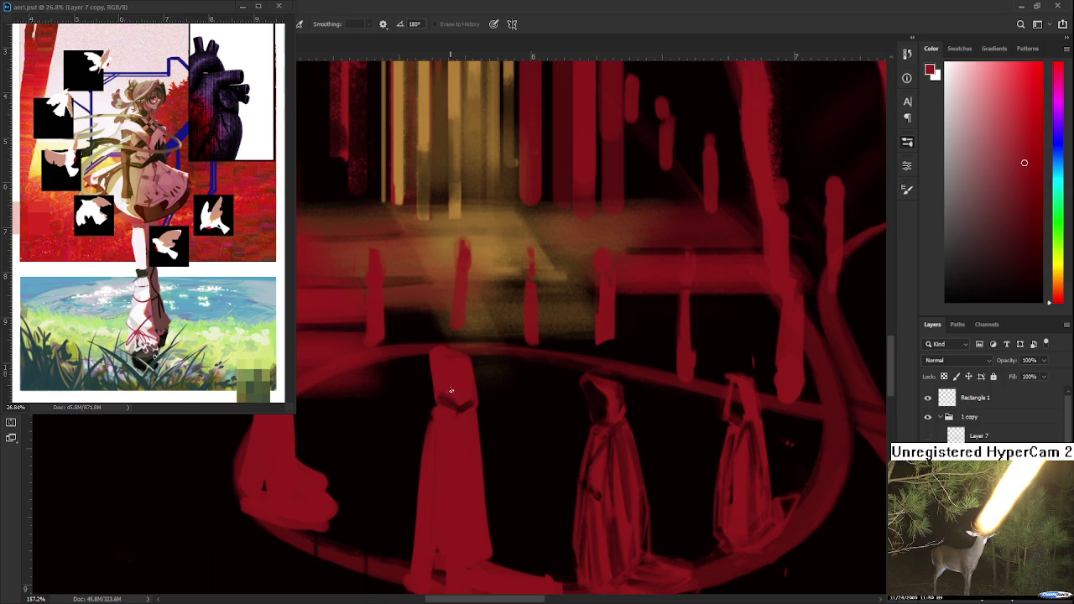
- Reshade the left figure's sash using darker and lighter reds sampled from the robe
drag(452, 376, 450, 399)
key(b)
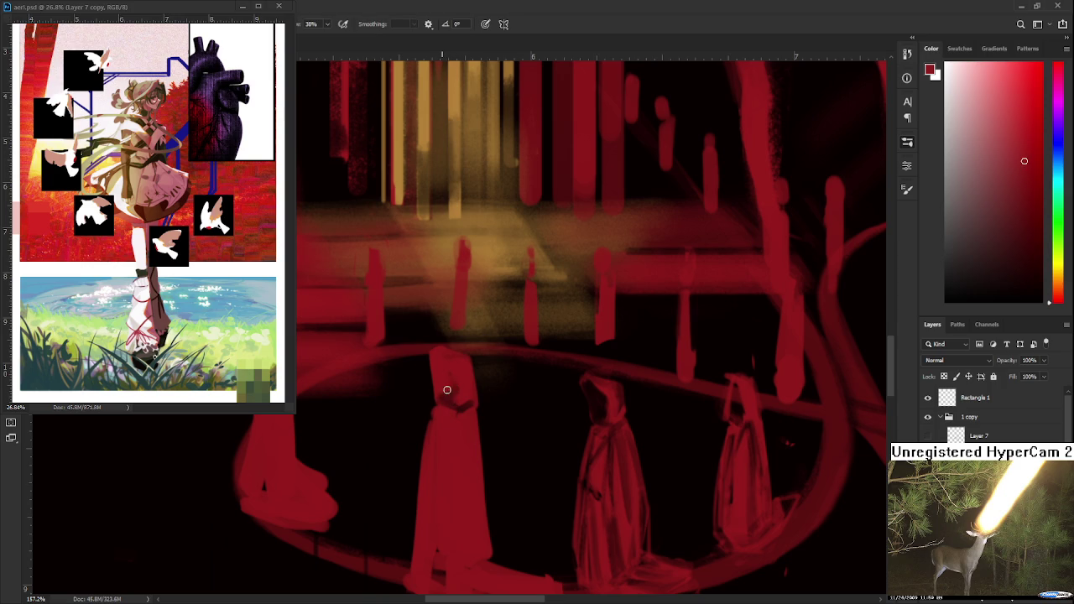
alt+click(445, 373)
alt+click(456, 402)
alt+click(456, 401)
alt+click(452, 381)
drag(456, 403, 467, 393)
- Pick a slightly lighter red and carve a hood shape into the left red figure
key(e)
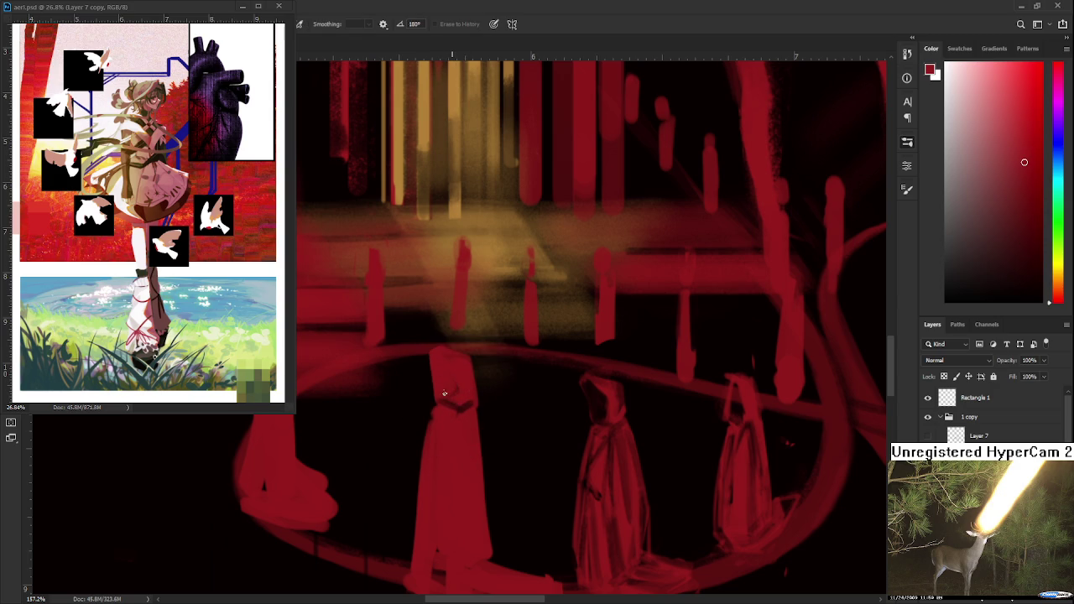
key(b)
alt+click(448, 387)
drag(452, 378, 442, 399)
key(e)
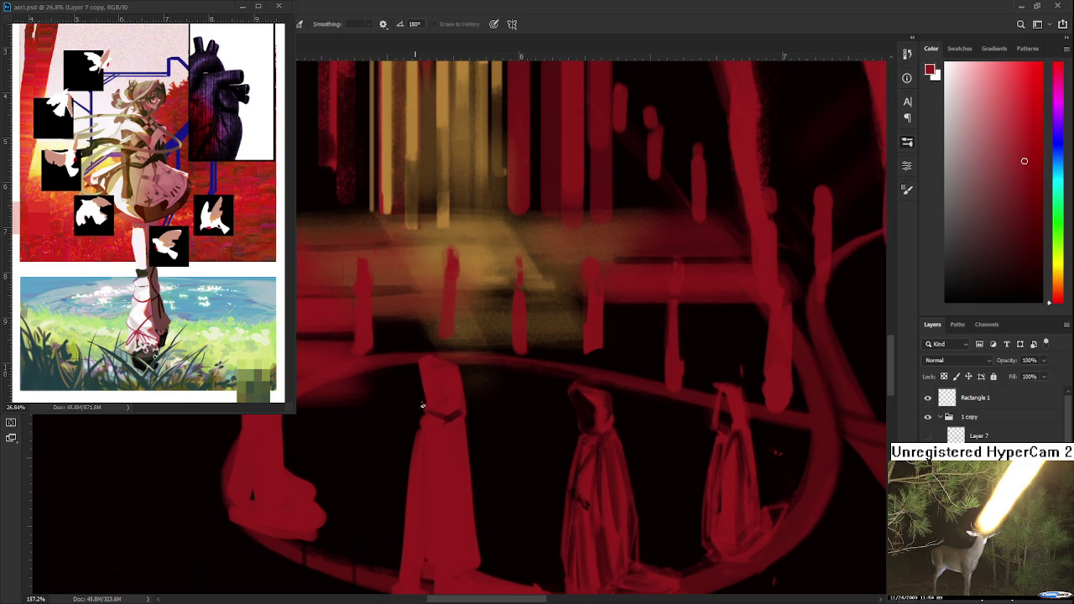
drag(428, 356, 460, 373)
- Extend the left hooded figure's dark belt line in near-black, then return to red
key(b)
alt+click(487, 420)
drag(447, 412, 462, 409)
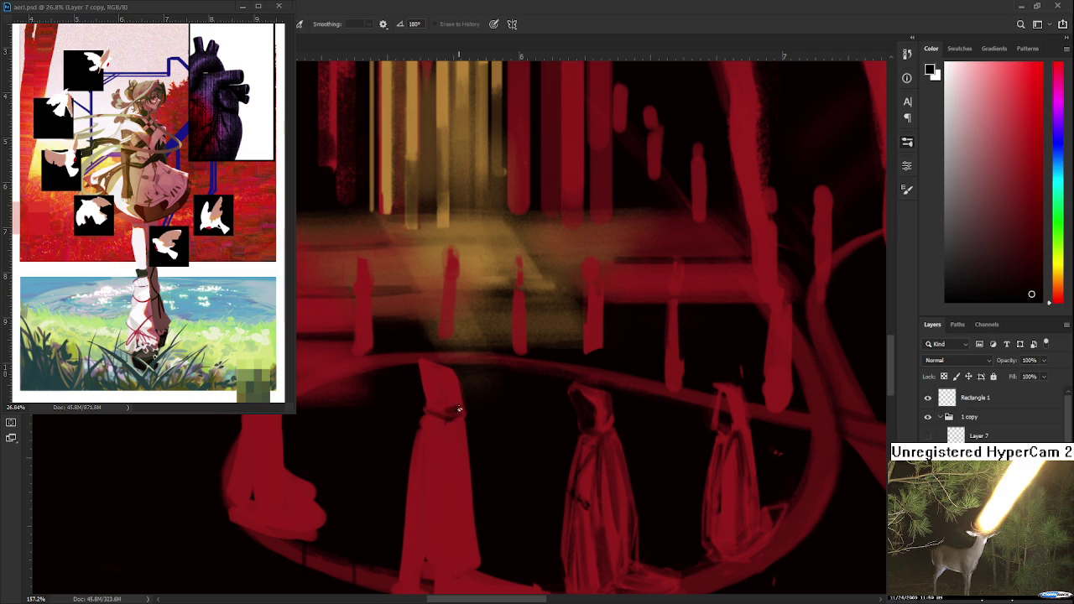
alt+click(453, 422)
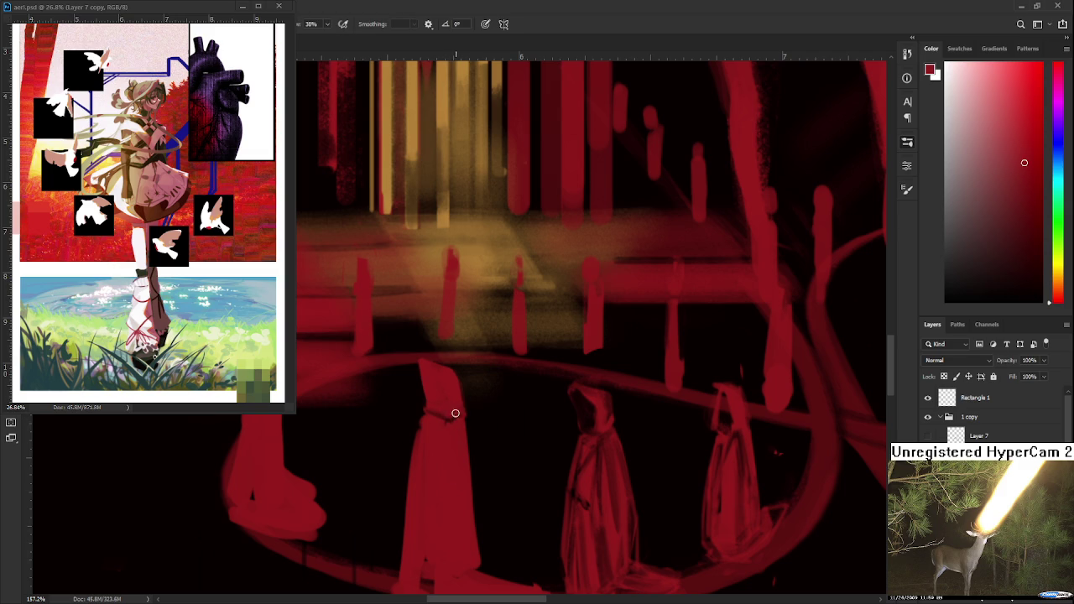
key(e)
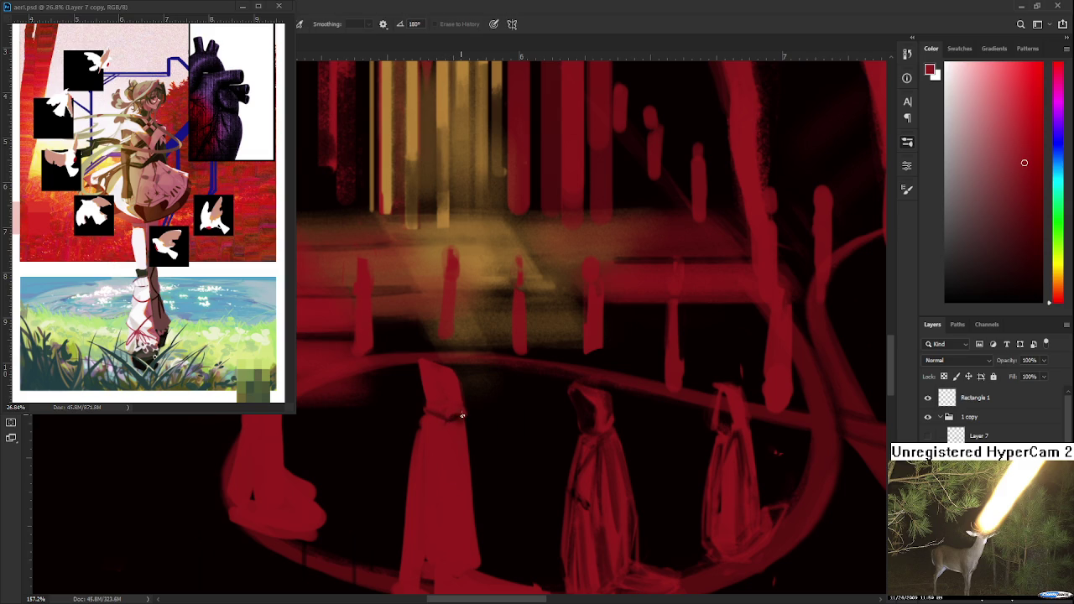
- Rework the hooded figures' cloaks with darker vertical fold strokes on the tall left robe
drag(449, 424, 443, 370)
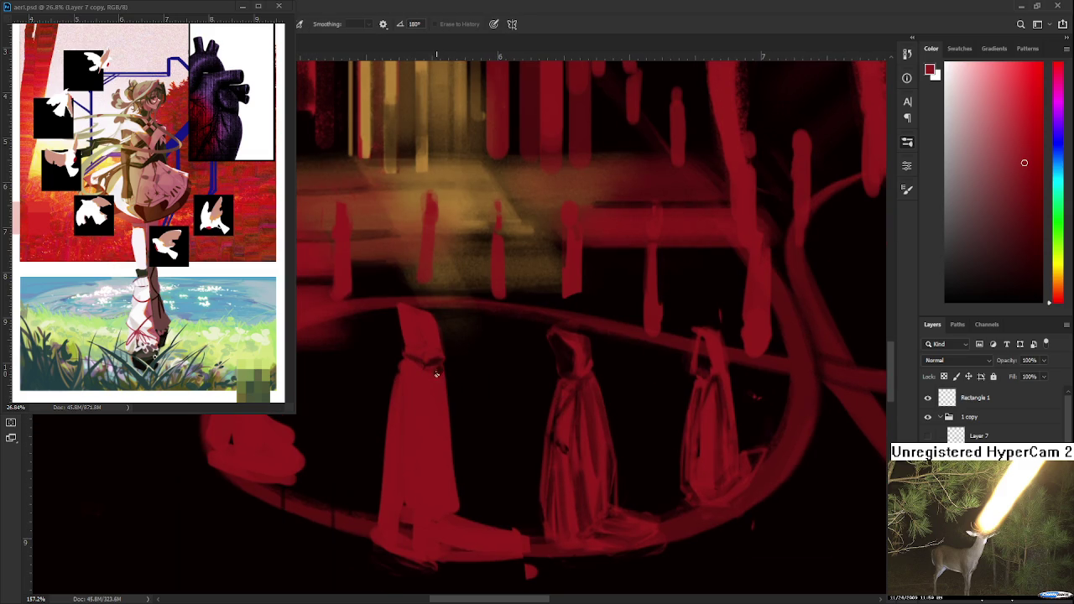
drag(433, 393, 428, 352)
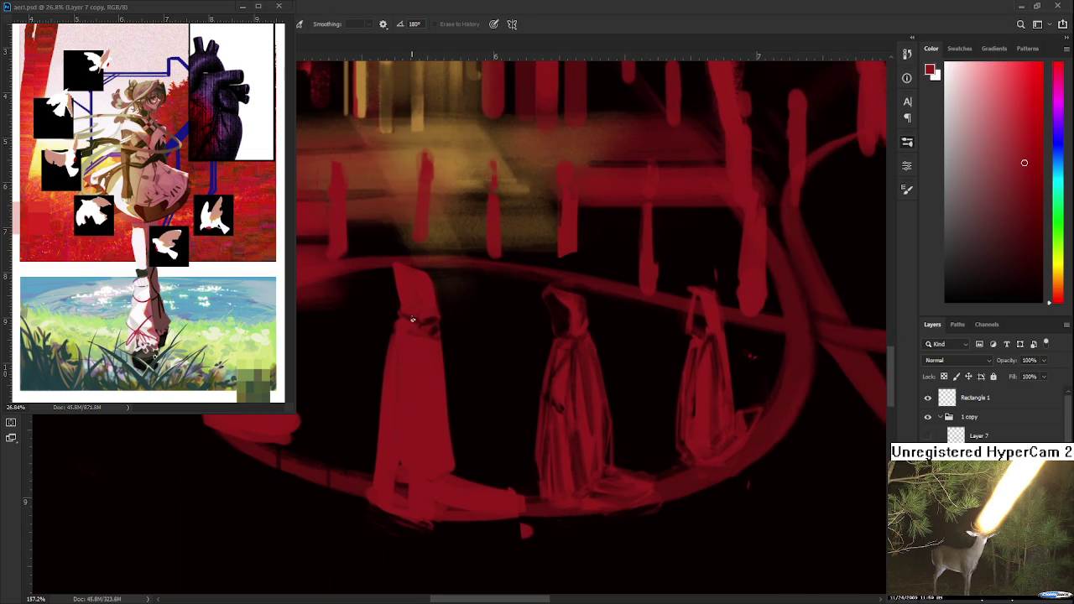
key(b)
key(e)
key(b)
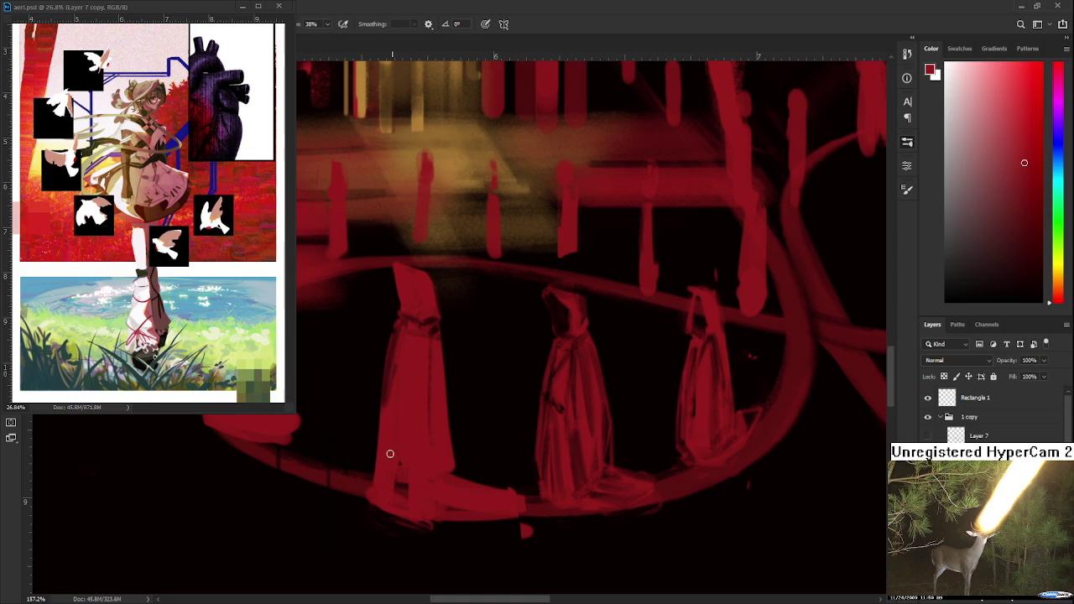
key(e)
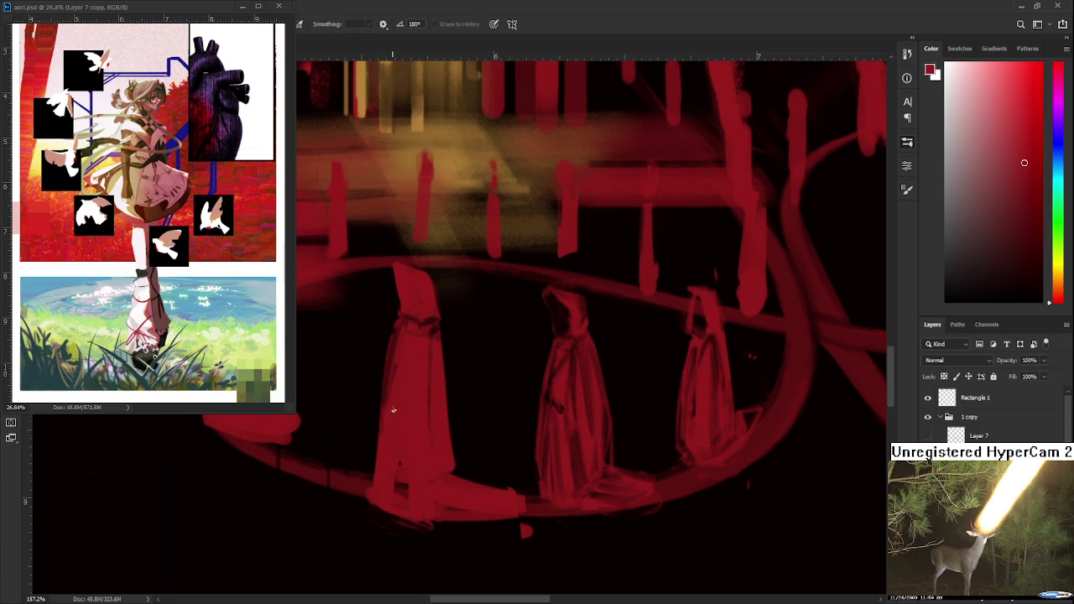
drag(380, 424, 359, 456)
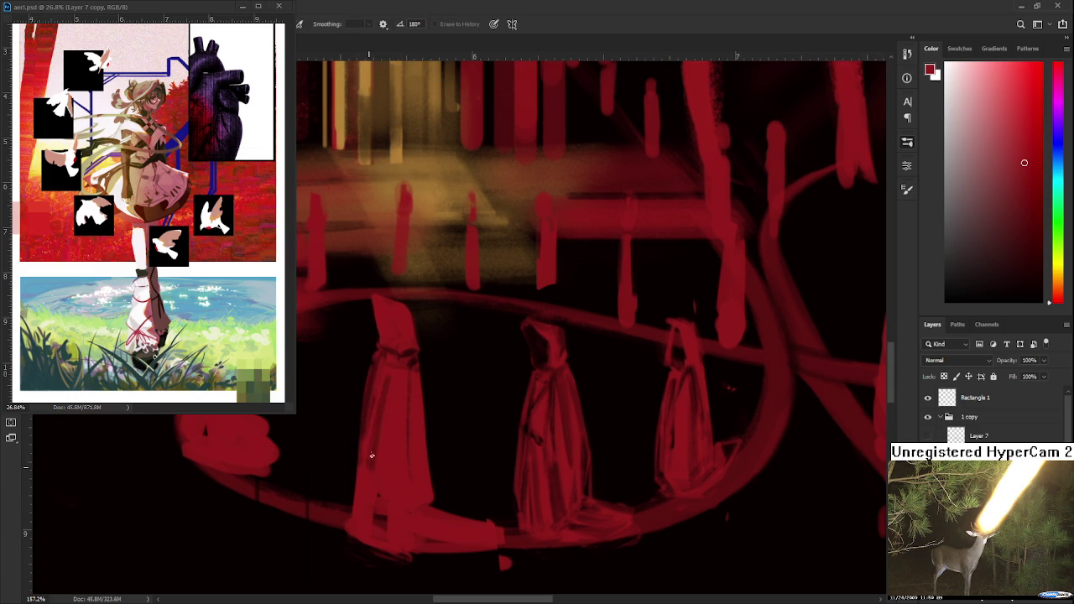
key(b)
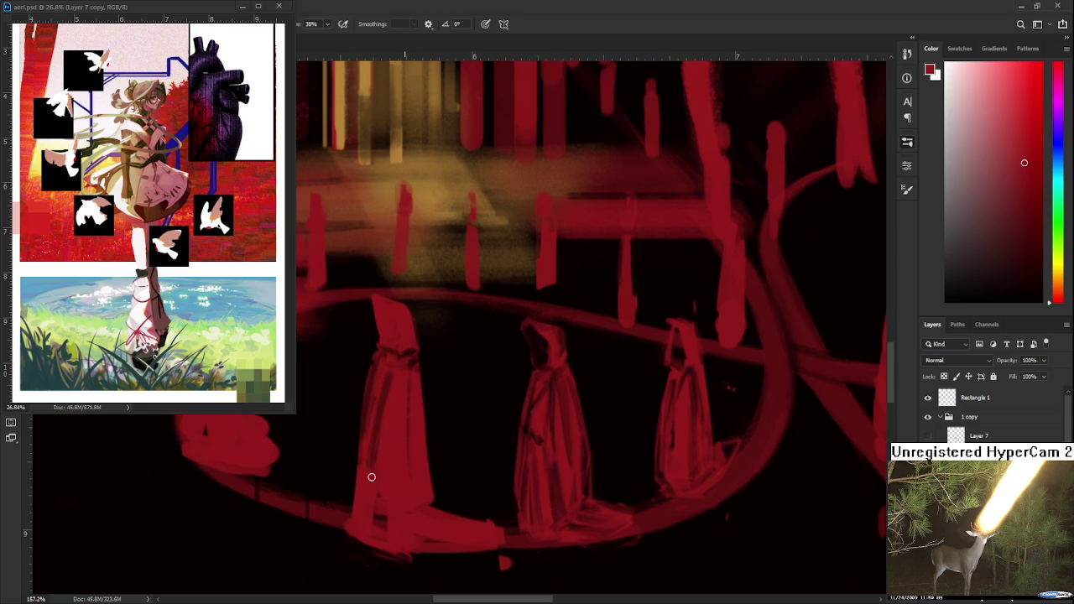
drag(381, 427, 401, 406)
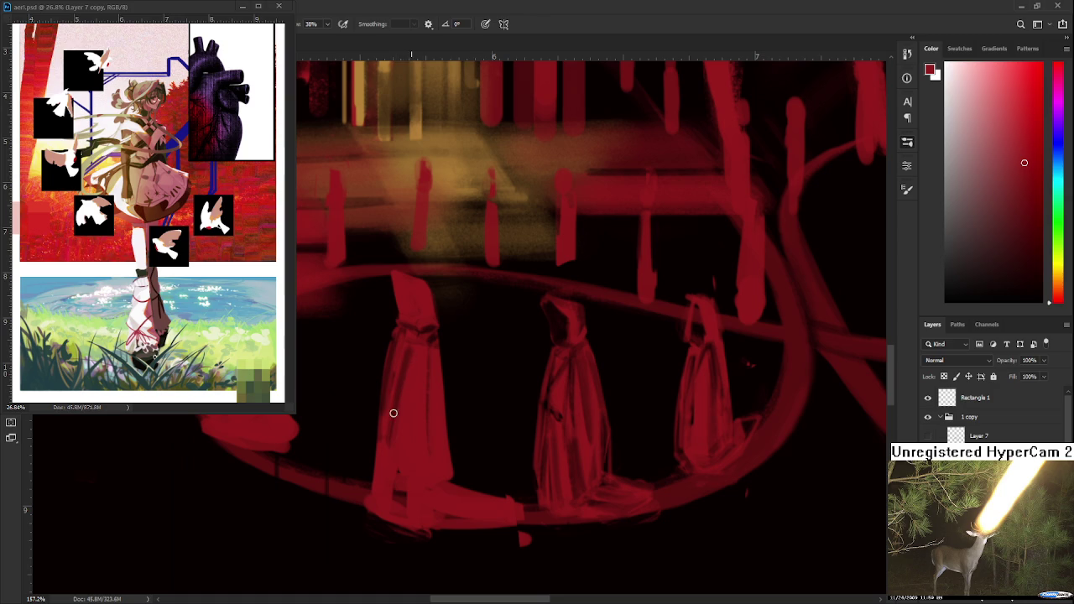
key(e)
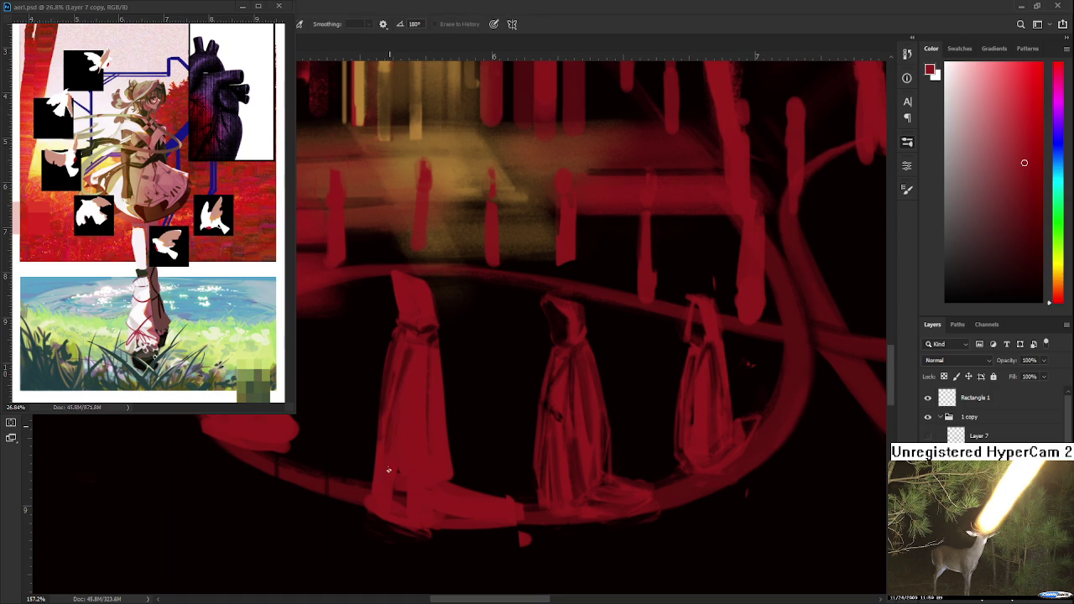
key(b)
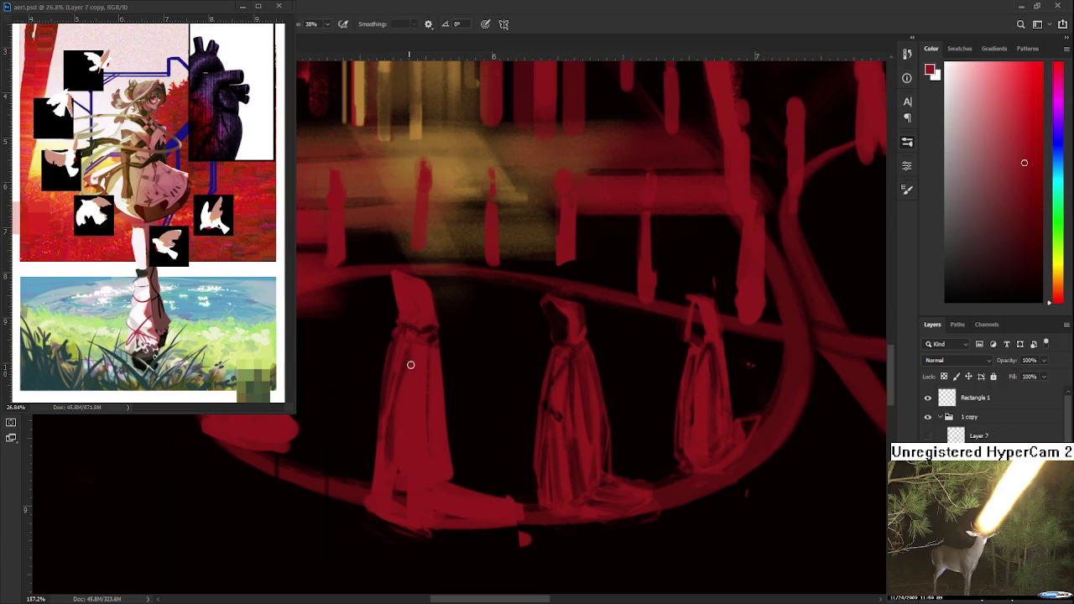
key(e)
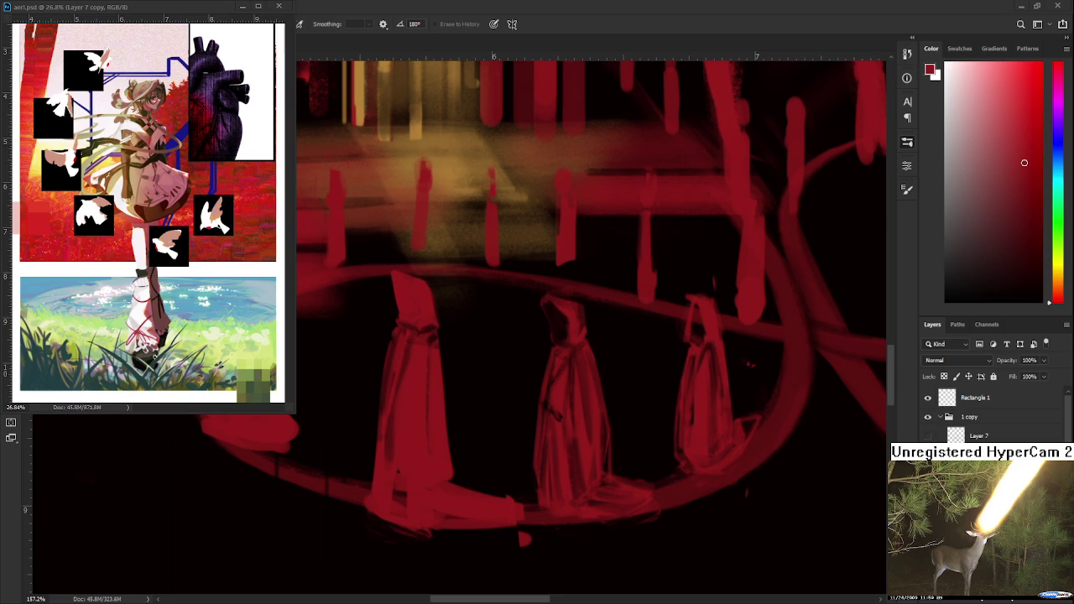
- Darken the left edge of the leftmost hooded figure's cloak
drag(432, 365, 452, 372)
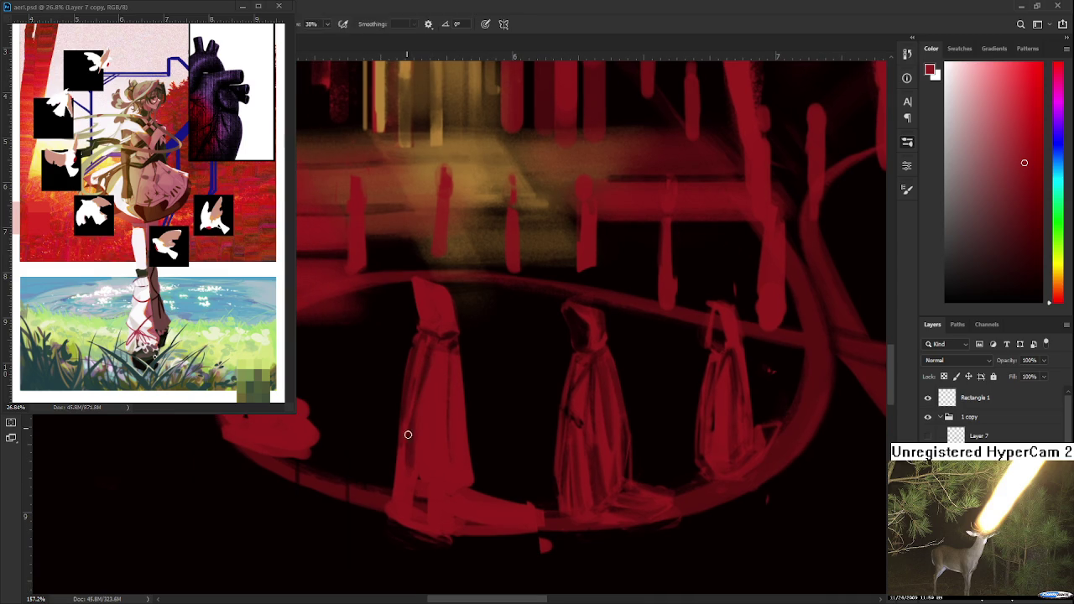
drag(408, 411, 412, 500)
key(b)
scroll(428, 453, right, 3)
key(e)
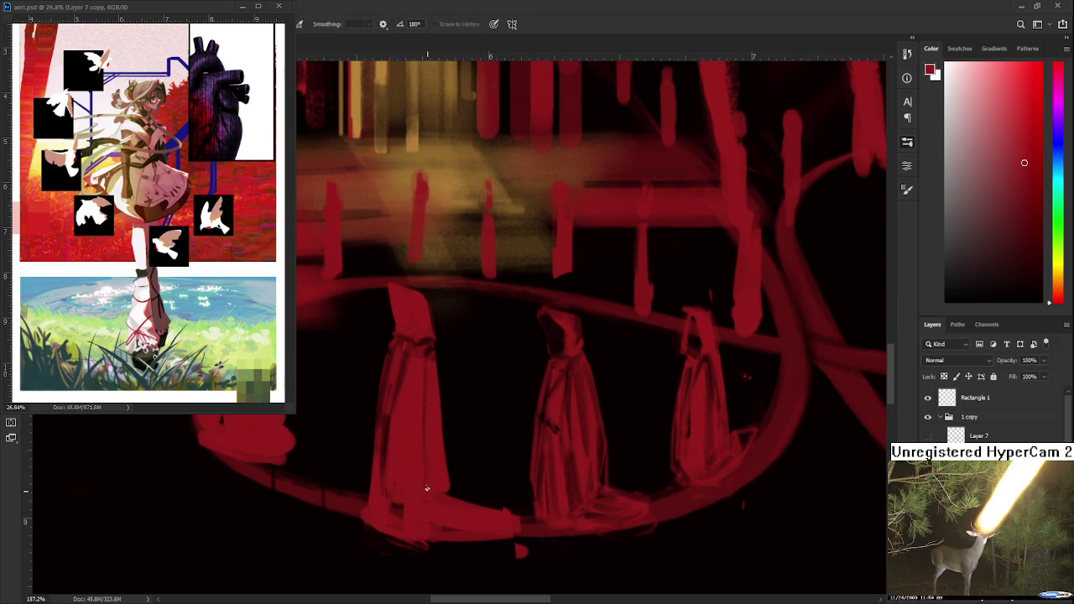
key(b)
key(e)
scroll(432, 495, right, 3)
key(b)
key(e)
key(b)
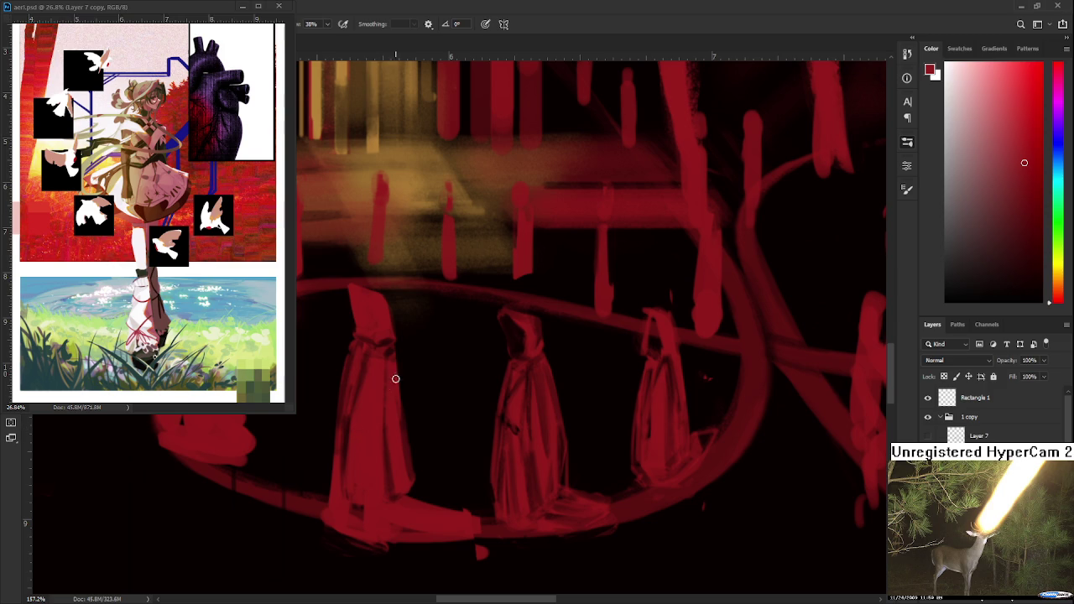
- Carve a dark fold line inside the leftmost cloak
key(e)
drag(394, 457, 385, 495)
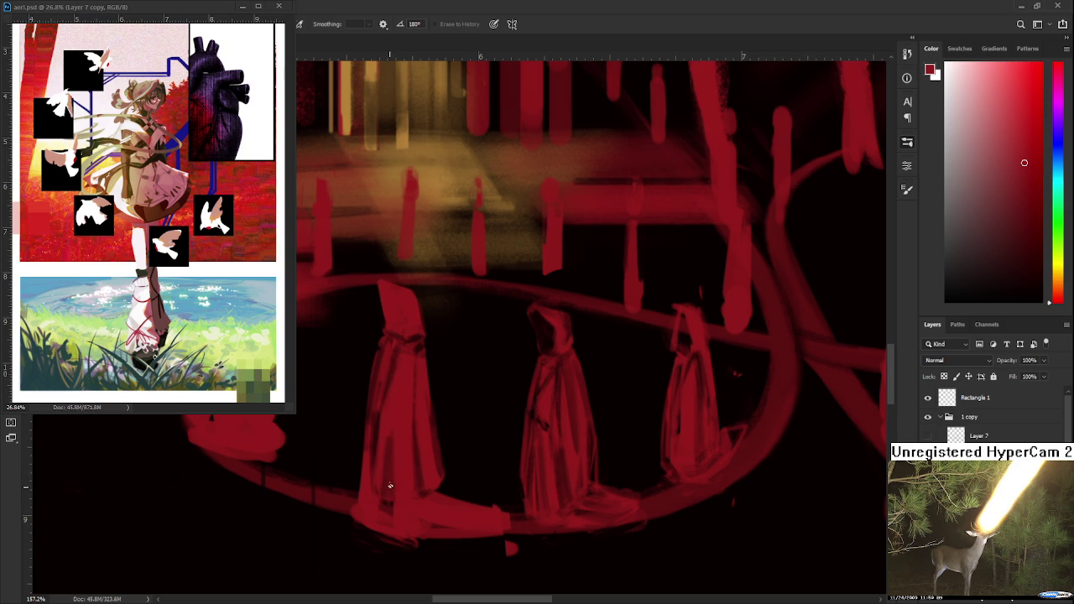
key(b)
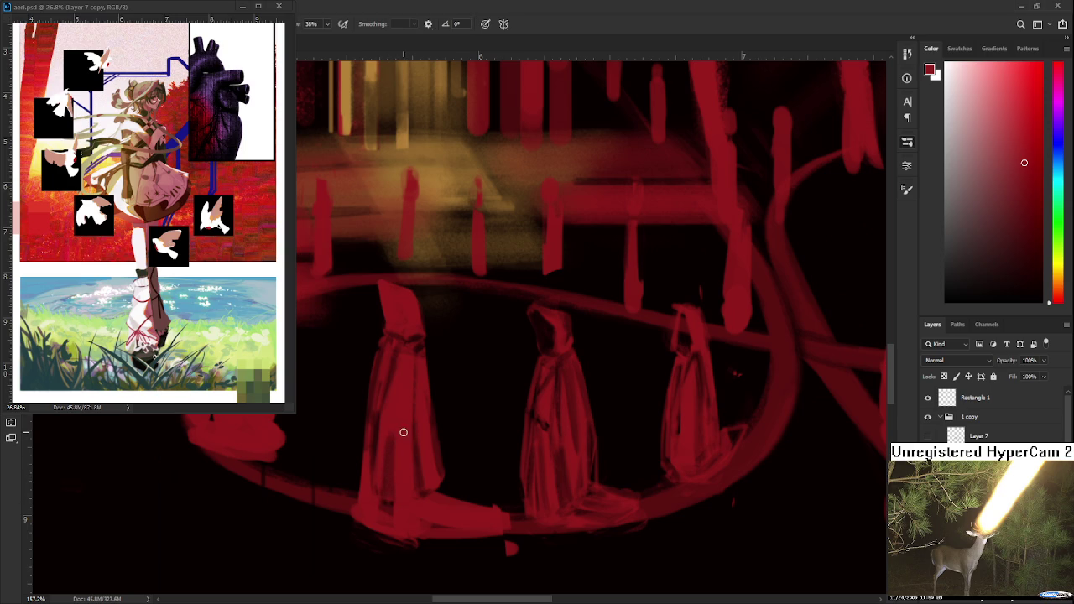
key(e)
scroll(394, 414, down, 1)
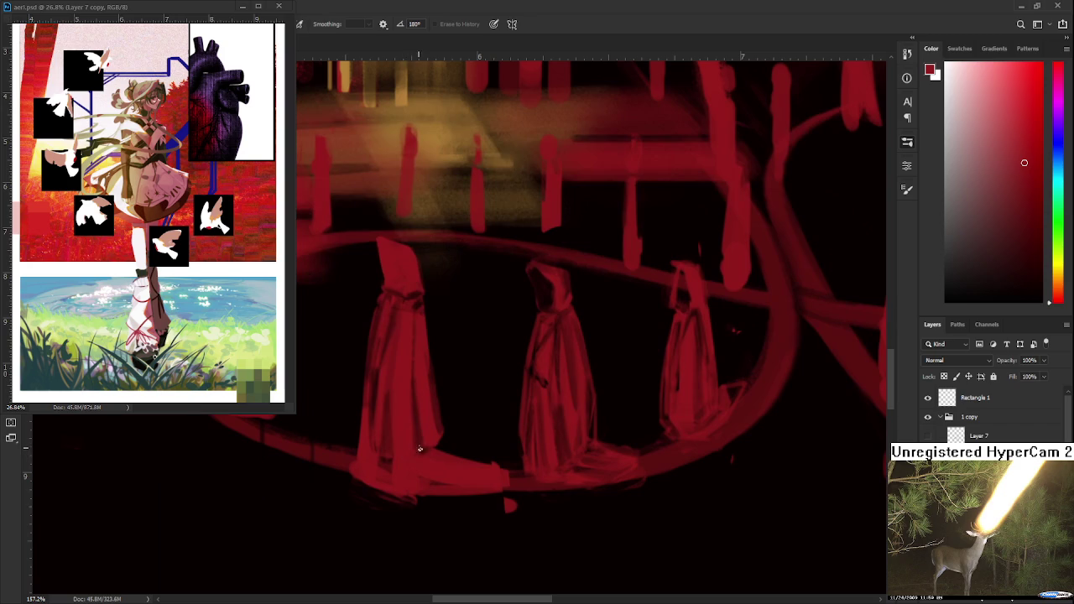
scroll(409, 445, down, 1)
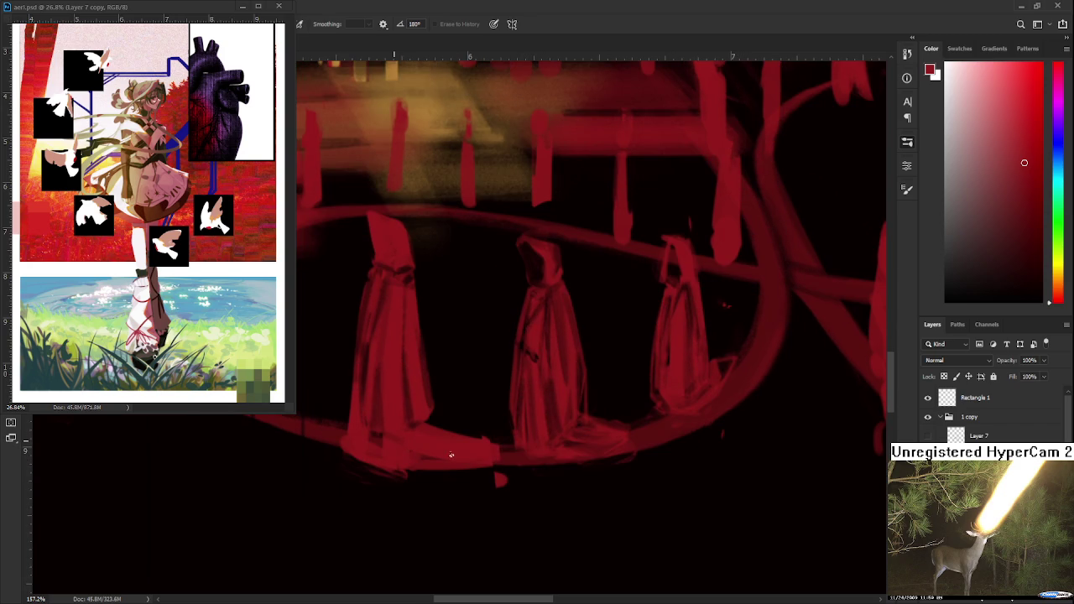
key(b)
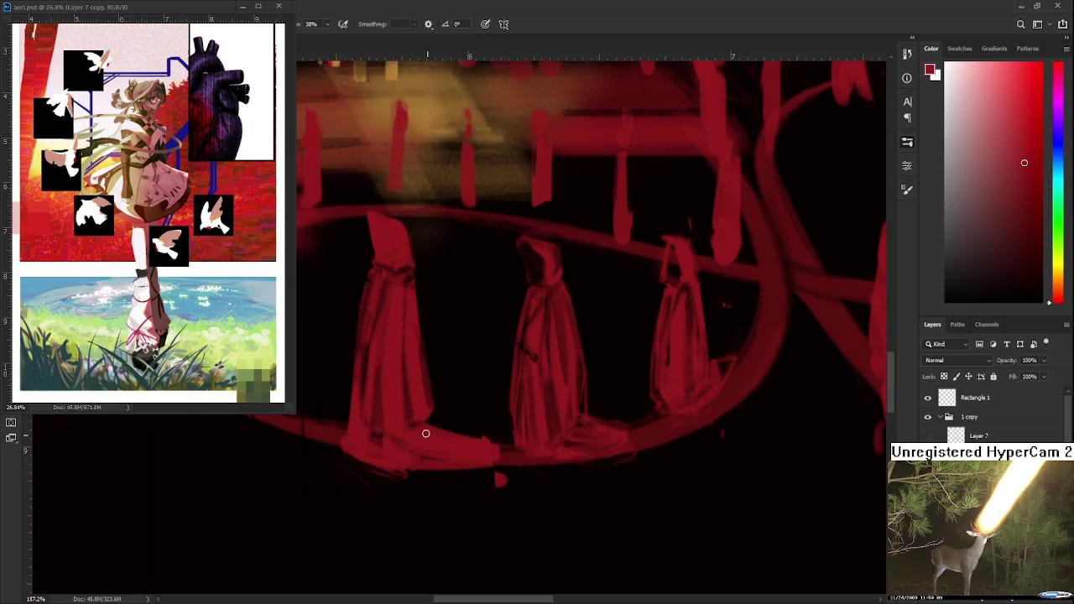
- Add darker fold strokes across the middle hooded figure's robe
drag(479, 448, 436, 443)
key(e)
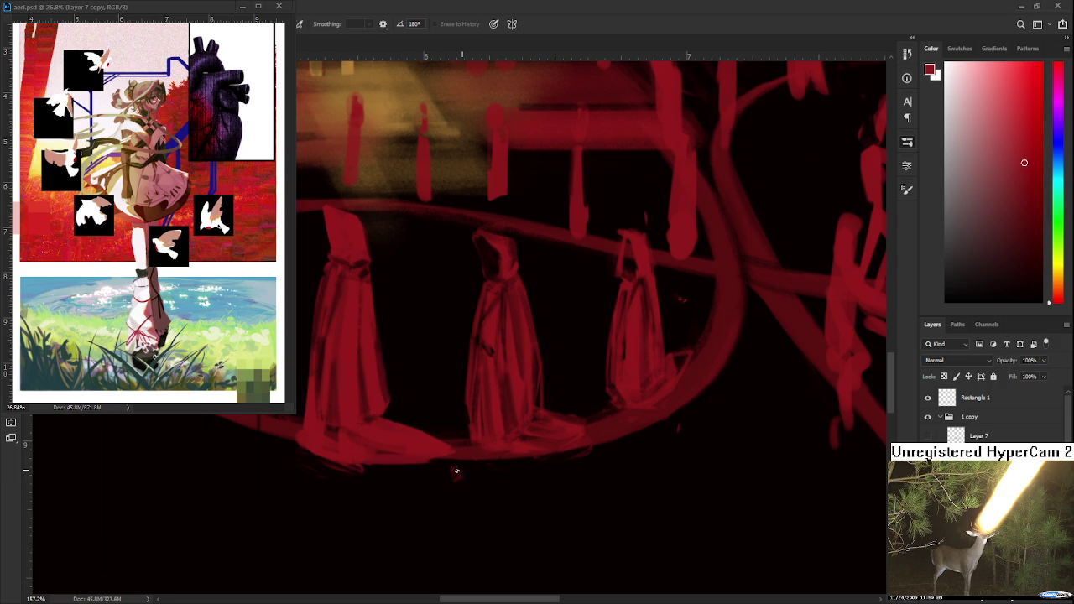
key(b)
key(e)
key(b)
key(e)
key(b)
key(e)
key(b)
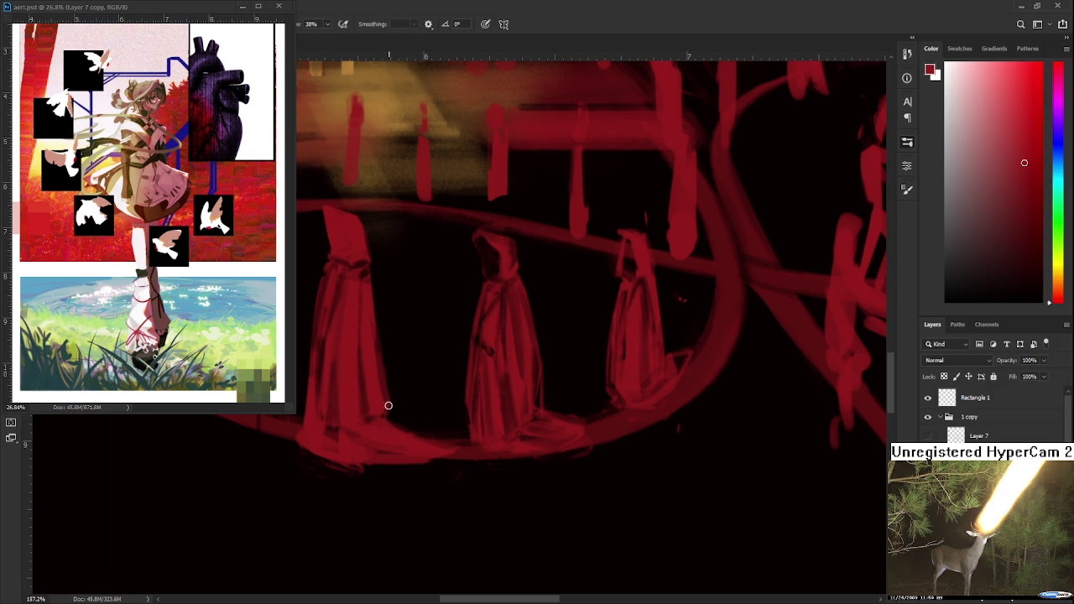
key(e)
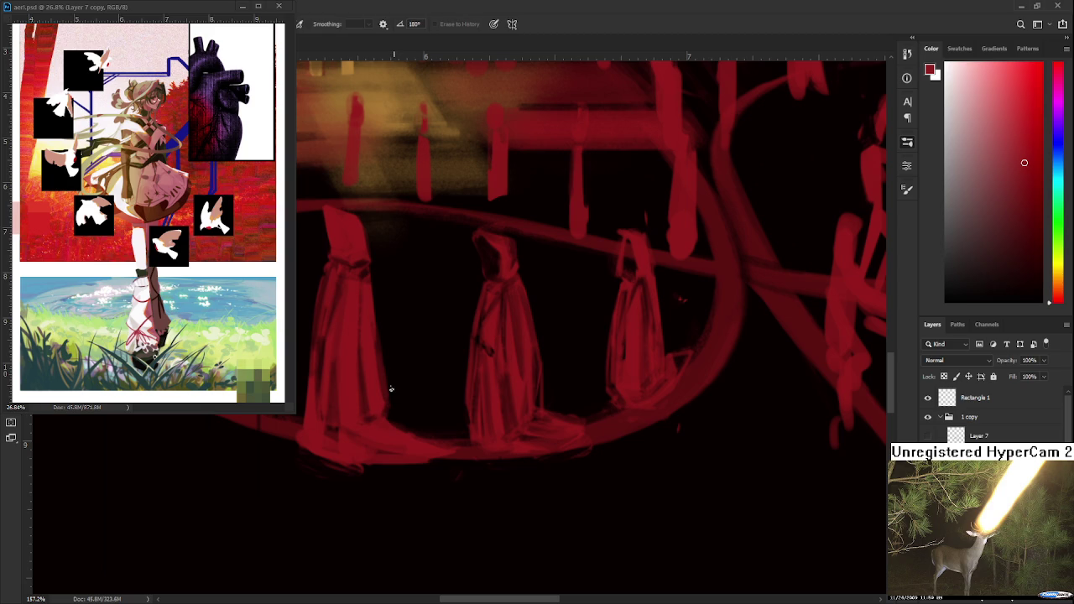
drag(391, 388, 403, 374)
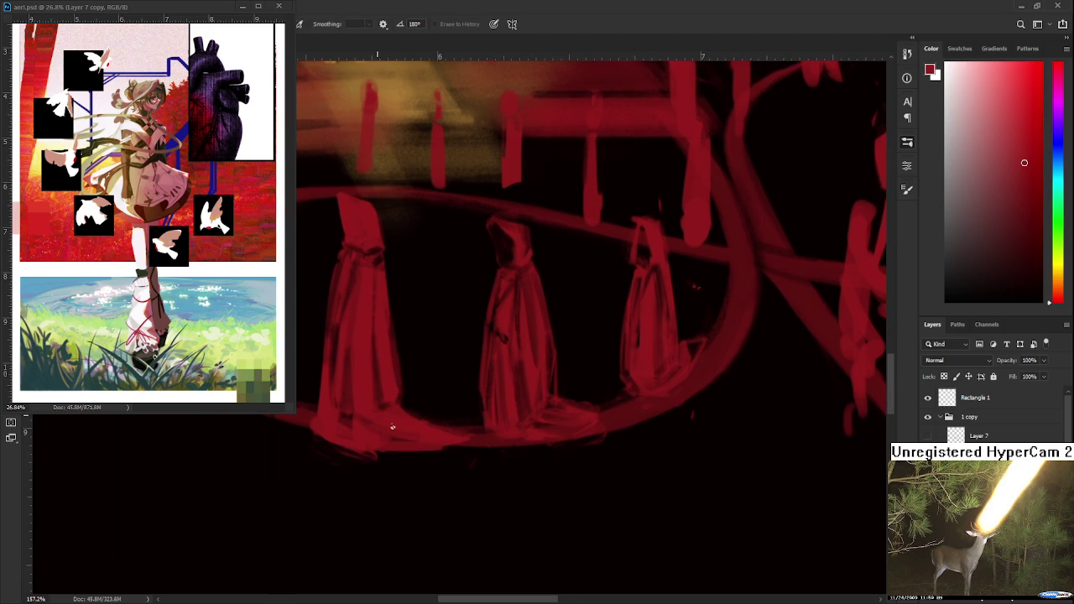
key(b)
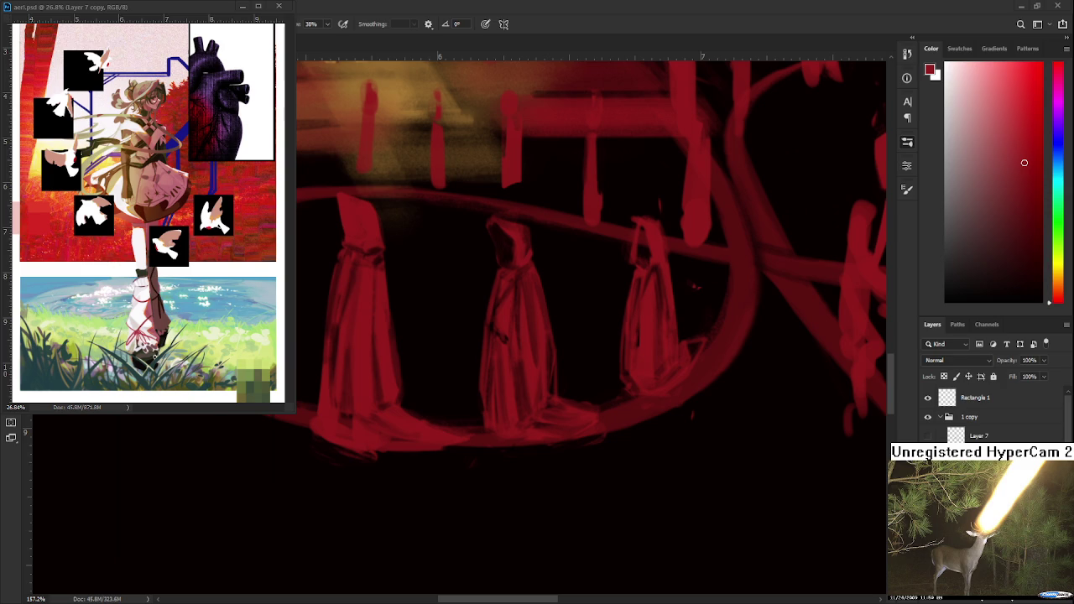
scroll(448, 489, down, 2)
- Zoom and pan the view onto the hooded figures
scroll(448, 490, down, 2)
scroll(448, 489, down, 2)
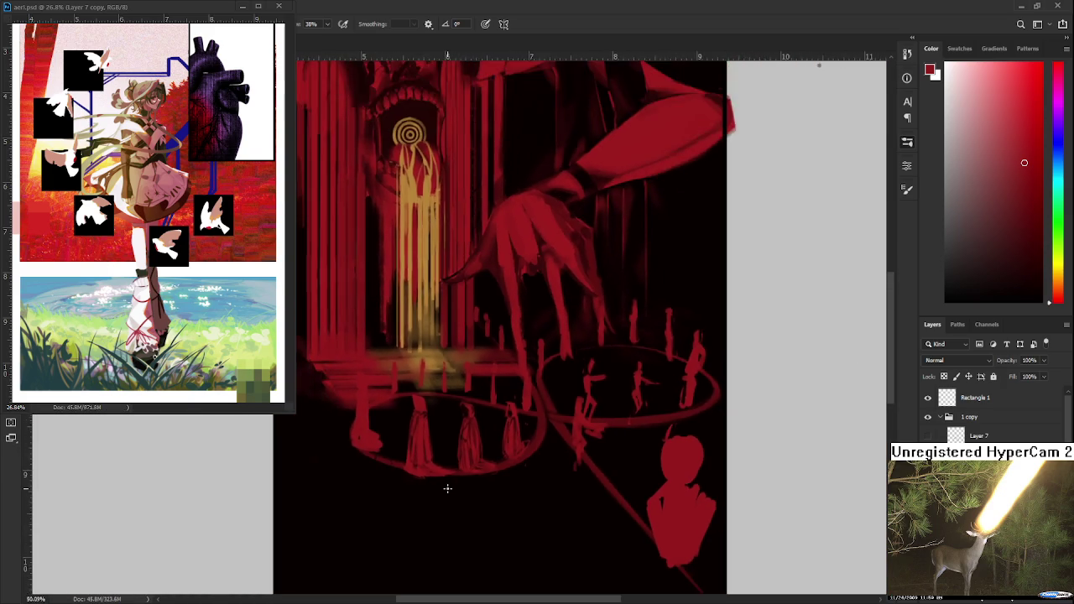
scroll(448, 489, down, 2)
scroll(448, 489, down, 1)
scroll(446, 485, up, 2)
scroll(441, 474, up, 2)
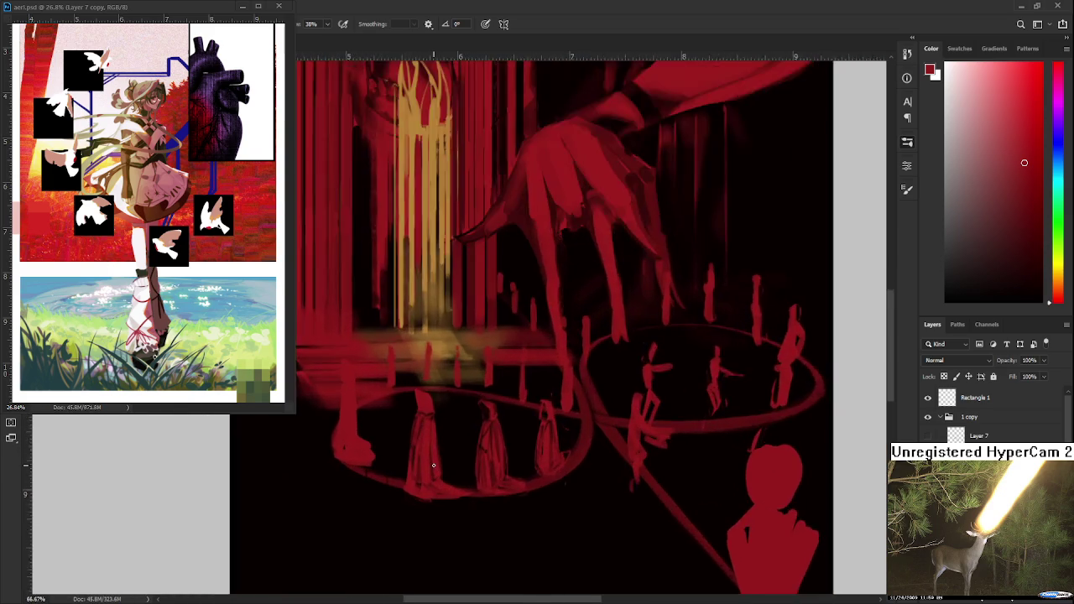
scroll(433, 453, up, 2)
scroll(431, 436, up, 1)
scroll(436, 403, up, 1)
scroll(444, 361, up, 1)
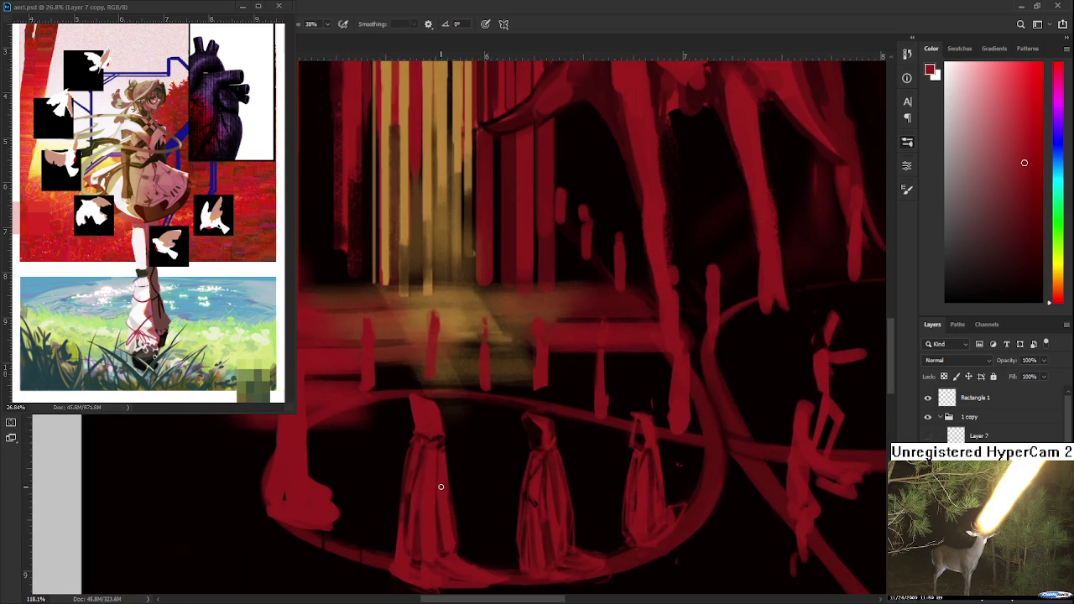
drag(448, 339, 402, 373)
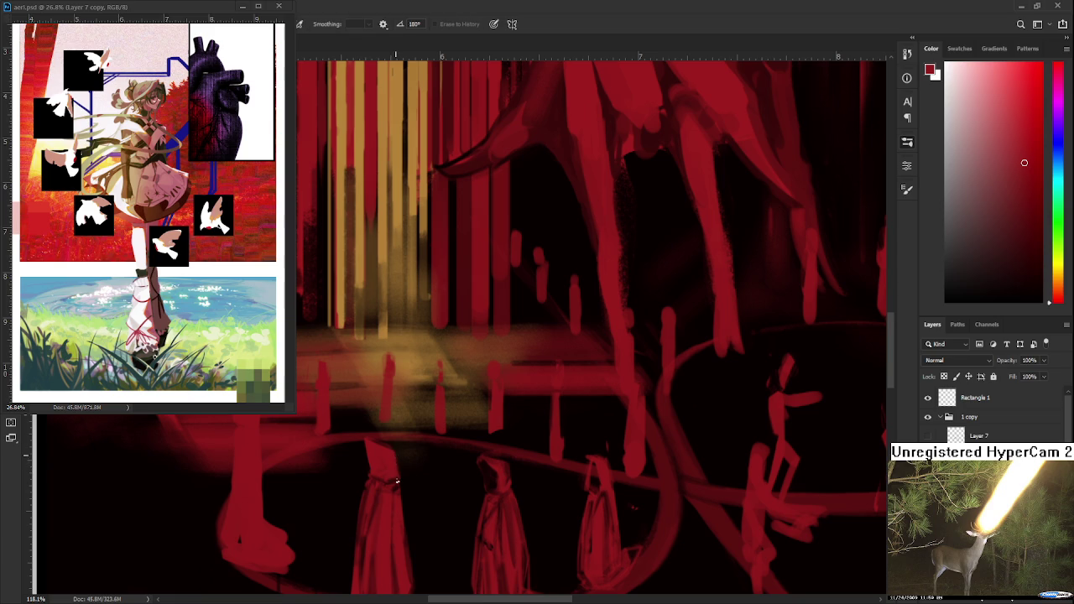
- Alternate Brush and Eraser while touching up the hooded figures
key(b)
key(e)
key(b)
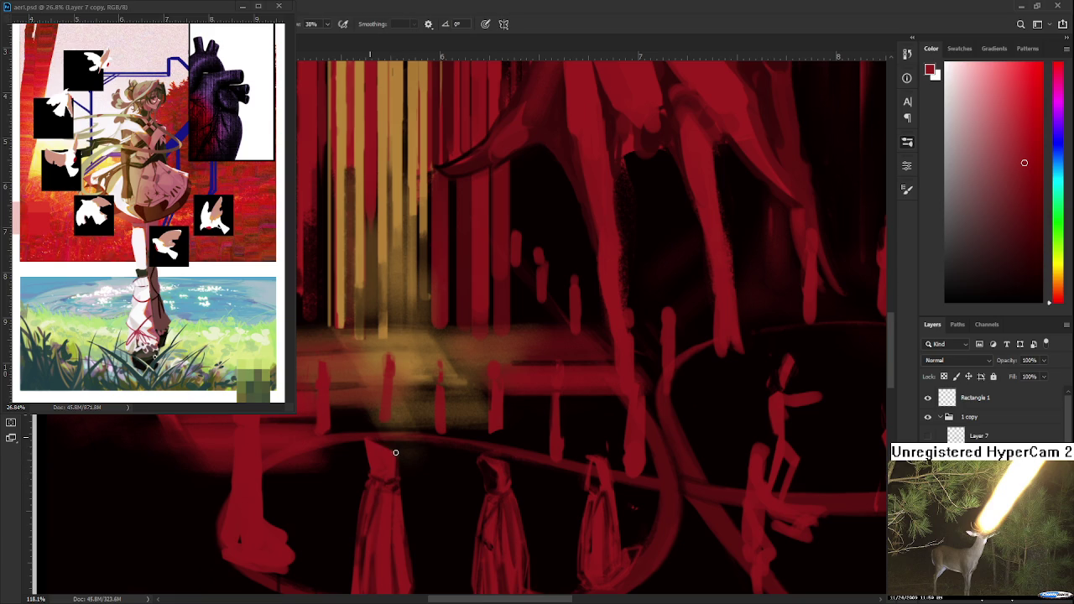
key(e)
key(b)
key(e)
key(b)
key(e)
key(b)
key(e)
key(b)
- Toggle the figure-stroke layer off and on, select Layer 7, and hide the black background
scroll(411, 454, down, 1)
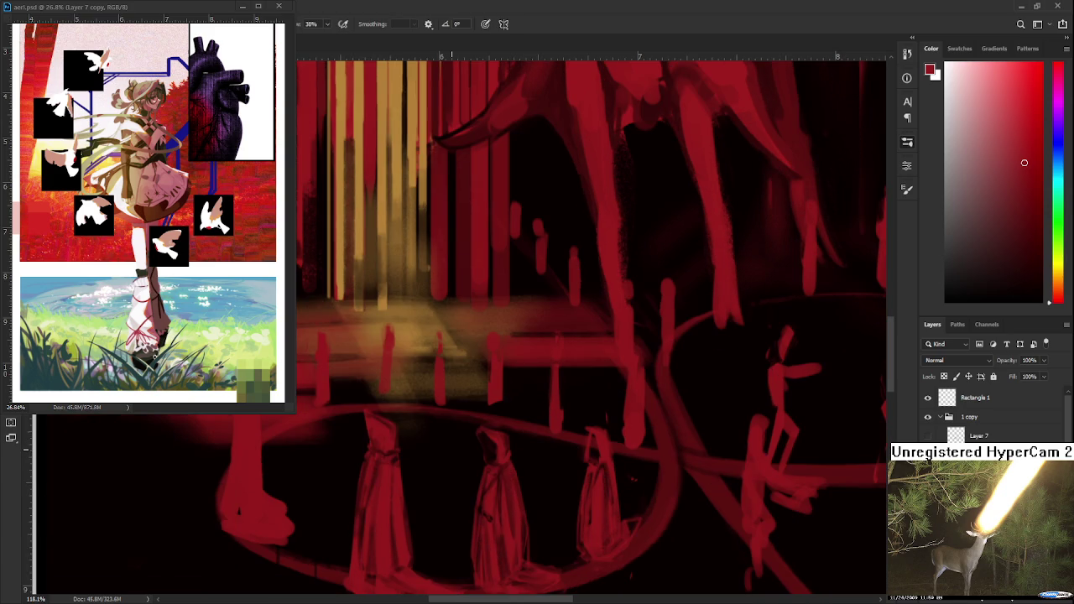
scroll(449, 450, down, 2)
scroll(445, 450, down, 2)
scroll(442, 451, down, 1)
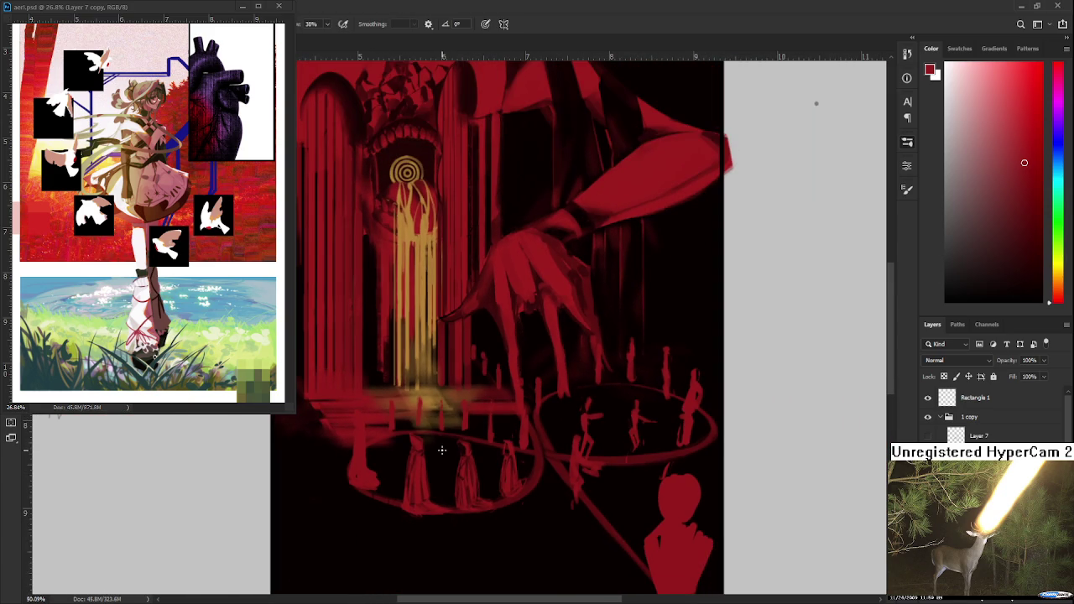
scroll(440, 448, up, 1)
scroll(438, 438, up, 1)
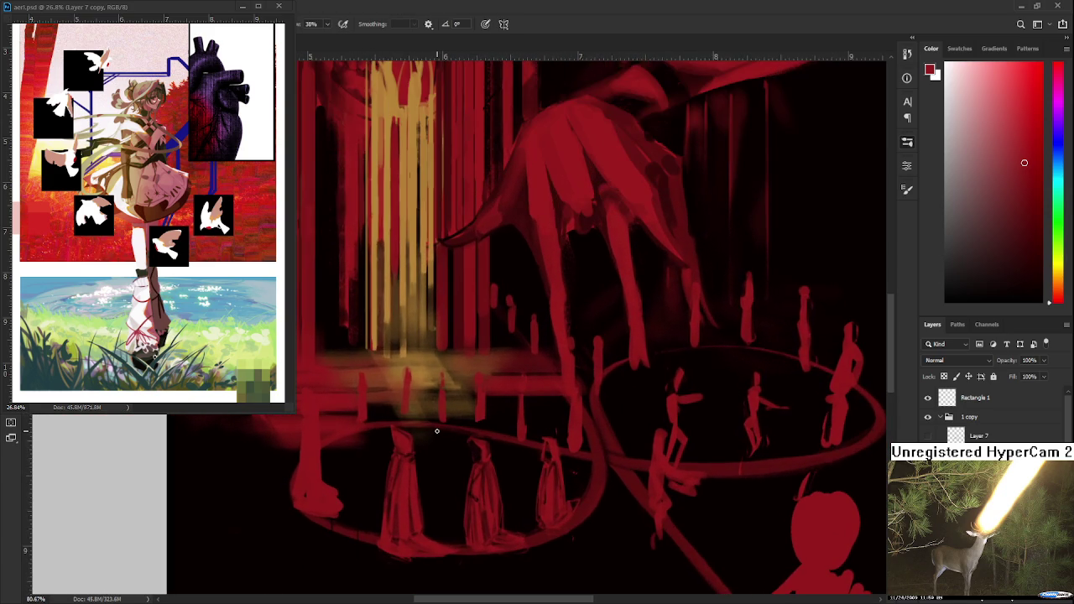
scroll(436, 431, down, 1)
key(Delete)
key(ctrl+z)
key(ctrl+z)
key(ctrl+shift+z)
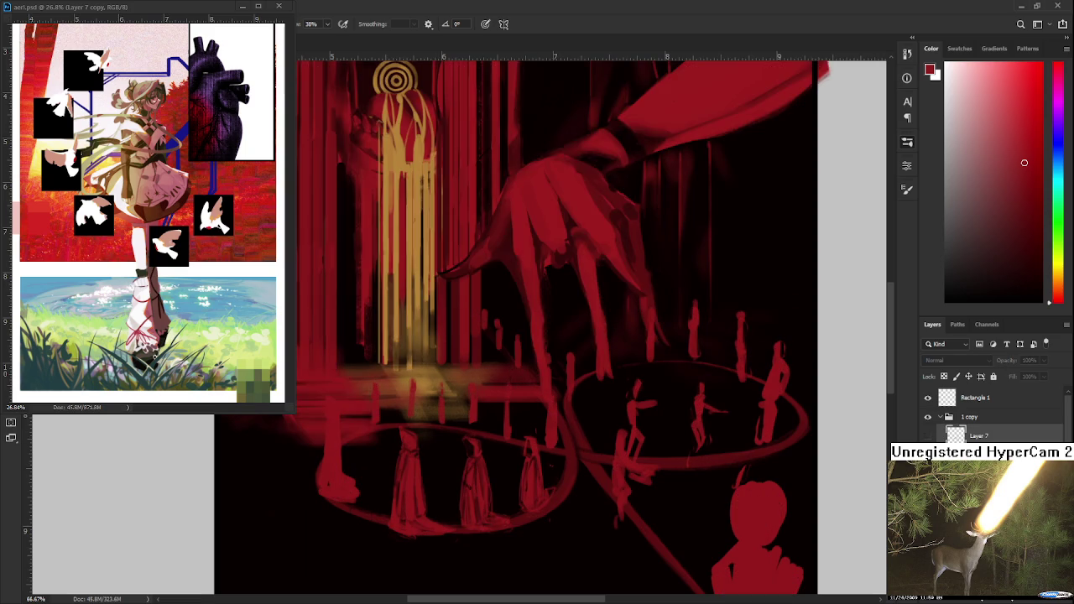
key(ctrl+z)
key(ctrl+z)
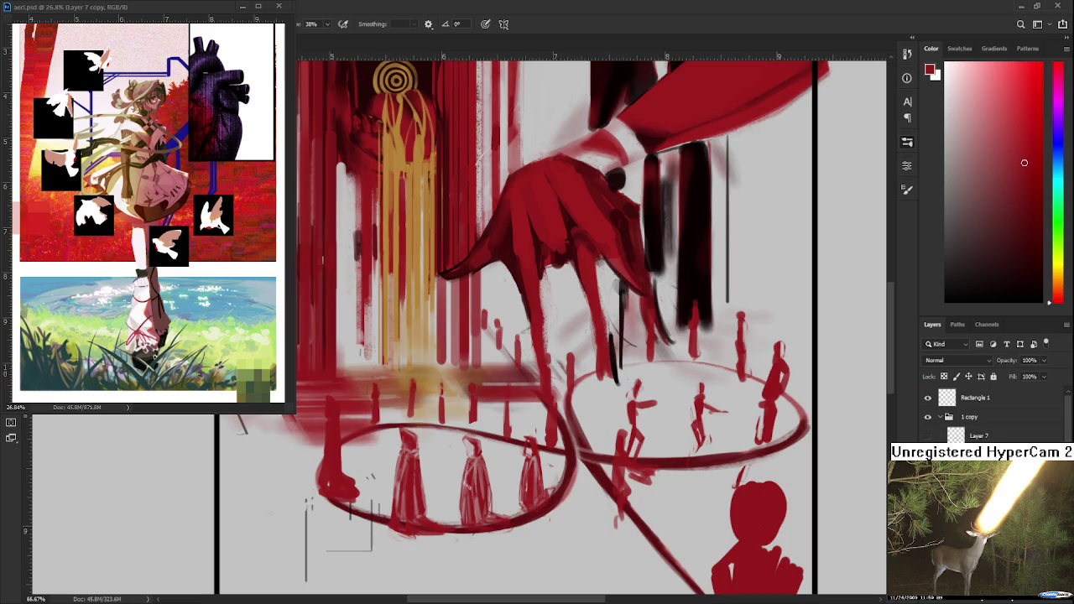
- Lasso the lower-left figures, deselect, and pan up to the upper painting
scroll(420, 550, down, 3)
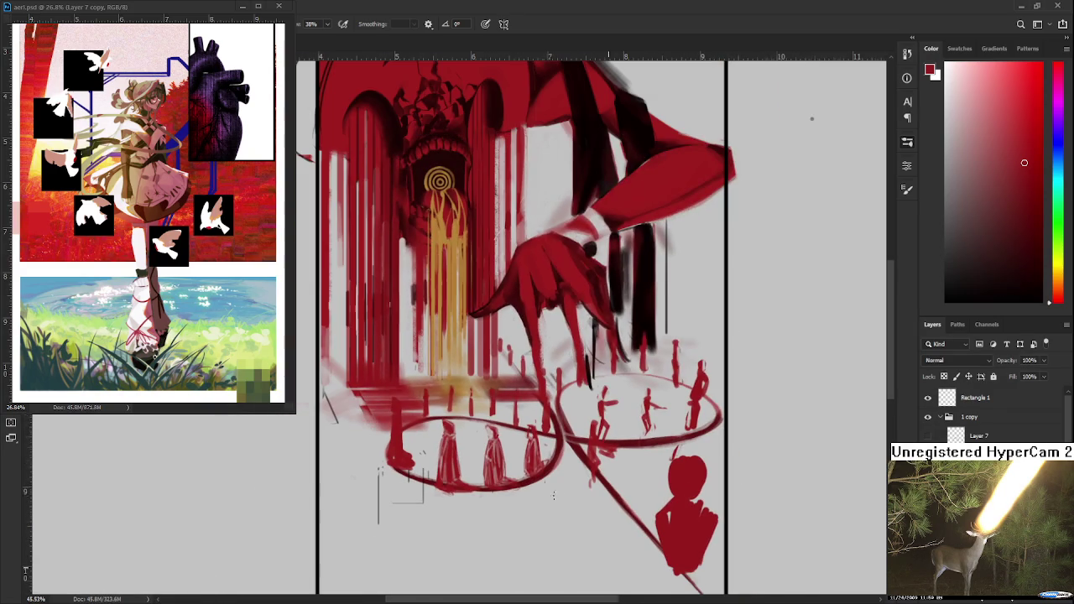
drag(437, 577, 459, 538)
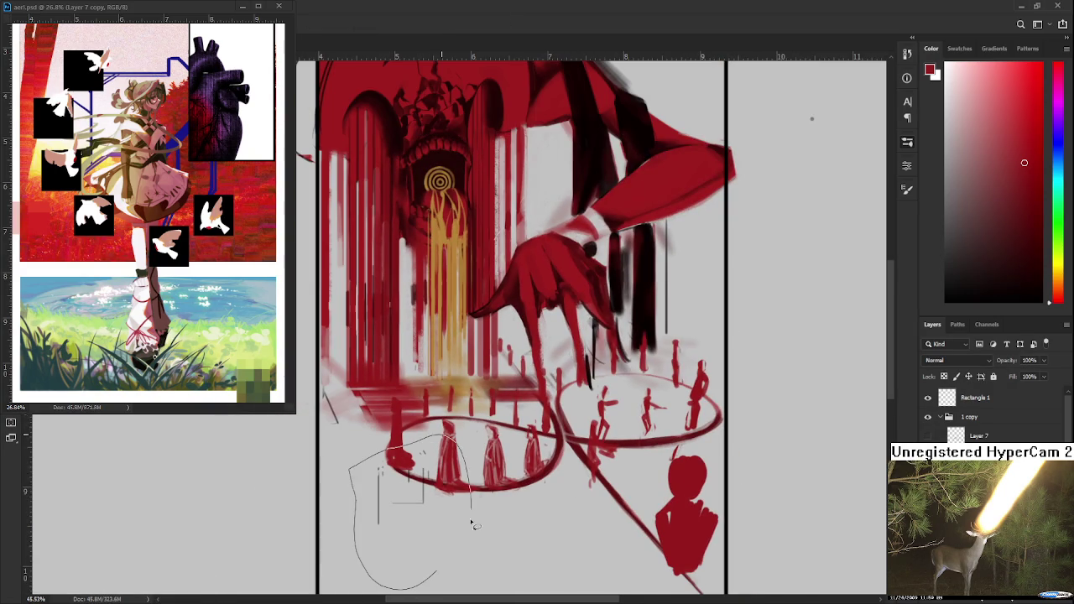
key(ctrl+d)
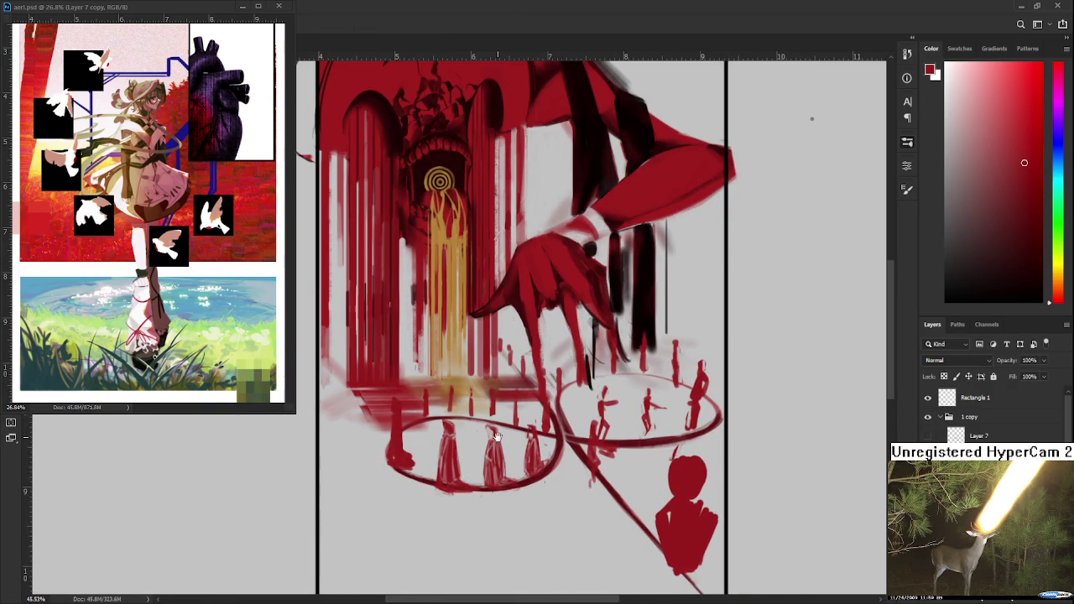
drag(495, 445, 372, 515)
- Compare the arm and circle strokes with undo/redo, keeping the black strokes on the arm
key(ctrl+z)
key(ctrl+shift+z)
key(ctrl+z)
key(ctrl+shift+z)
key(ctrl+z)
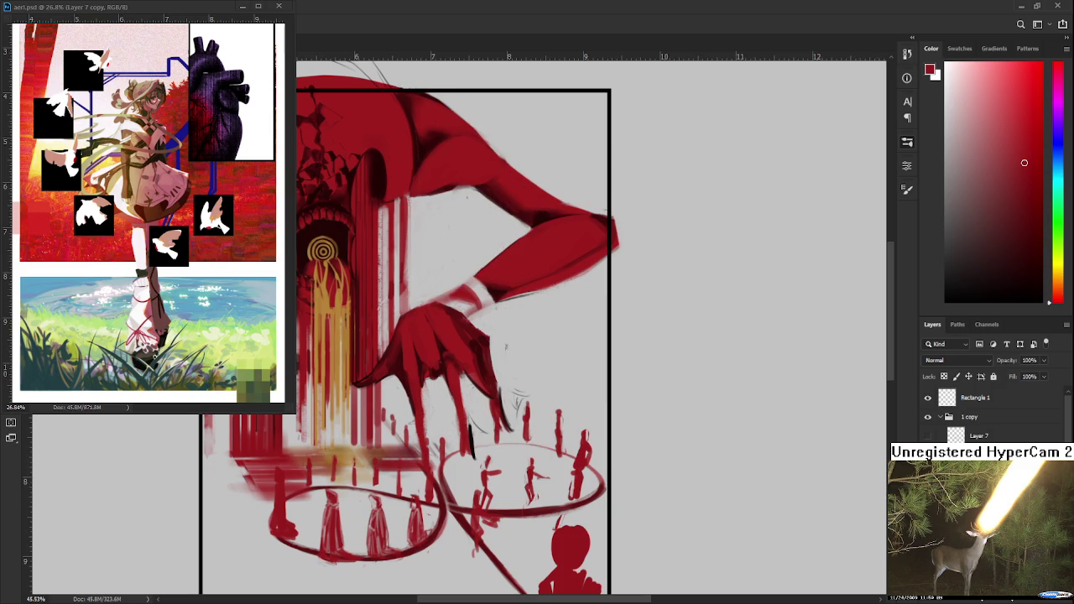
key(ctrl+shift+z)
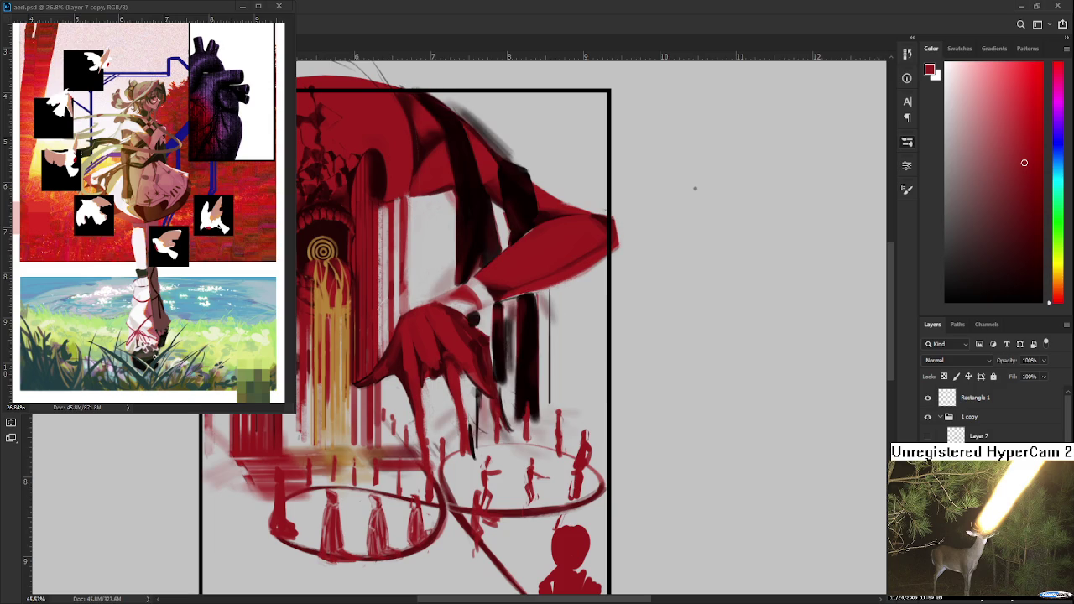
key(ctrl+z)
key(ctrl+shift+z)
scroll(315, 510, up, 2)
scroll(315, 509, up, 2)
scroll(315, 510, up, 2)
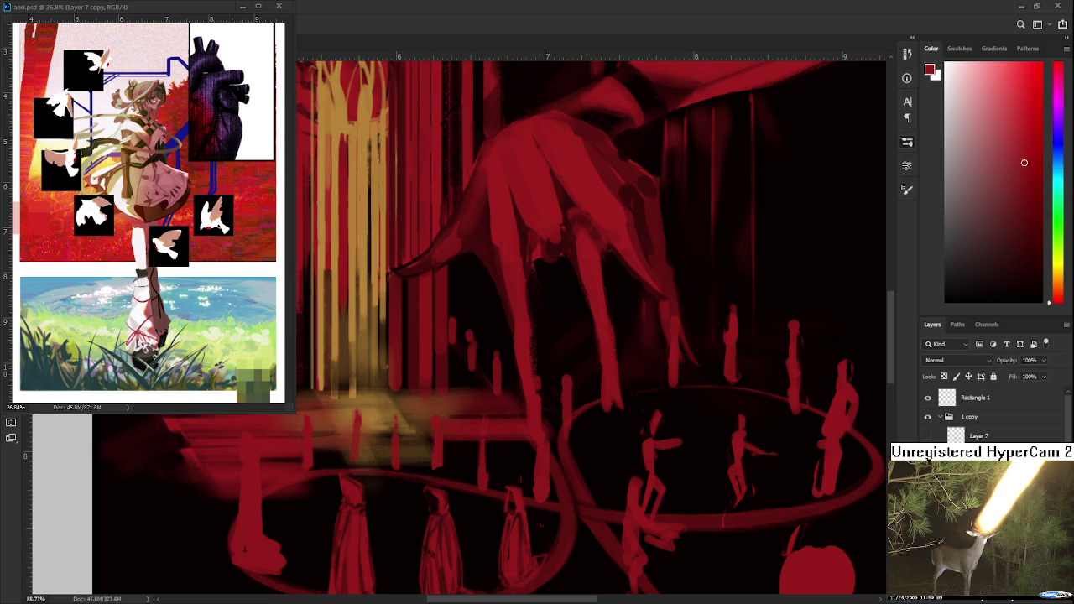
- Lasso the leftmost cloaked figure and warp it narrower with a curved top
drag(346, 487, 429, 445)
mouse_move(372, 414)
mouse_down()
mouse_move(341, 412)
mouse_move(353, 383)
mouse_up()
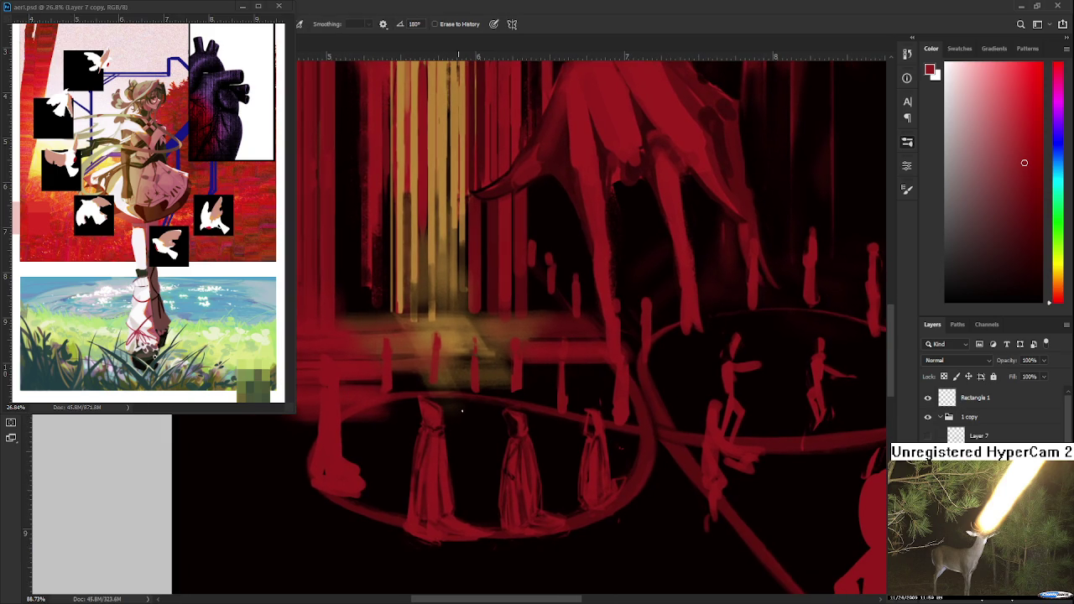
key(ctrl+z)
key(ctrl+shift+z)
drag(391, 394, 401, 415)
key(l)
mouse_move(336, 352)
mouse_down()
mouse_move(388, 486)
mouse_move(387, 521)
mouse_up()
key(ctrl+t)
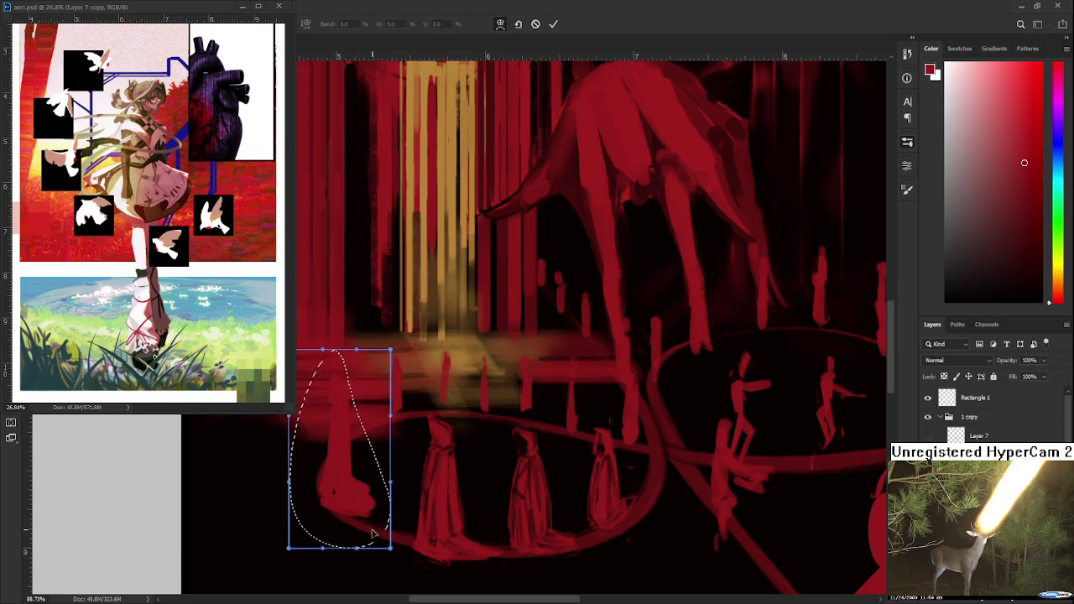
mouse_move(369, 537)
mouse_down()
mouse_move(374, 550)
mouse_move(390, 496)
mouse_up()
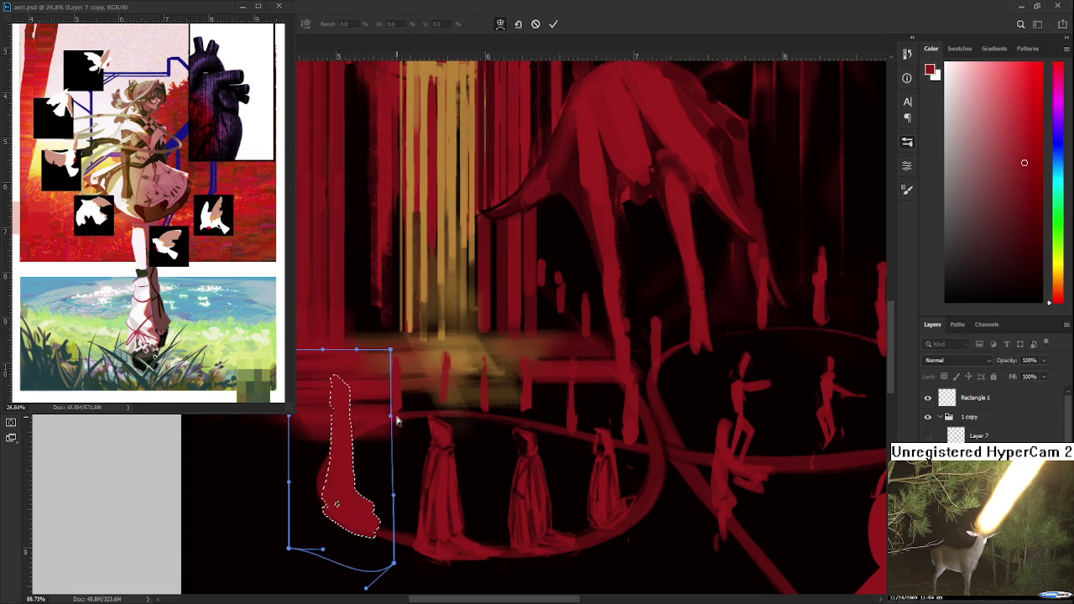
drag(390, 416, 428, 435)
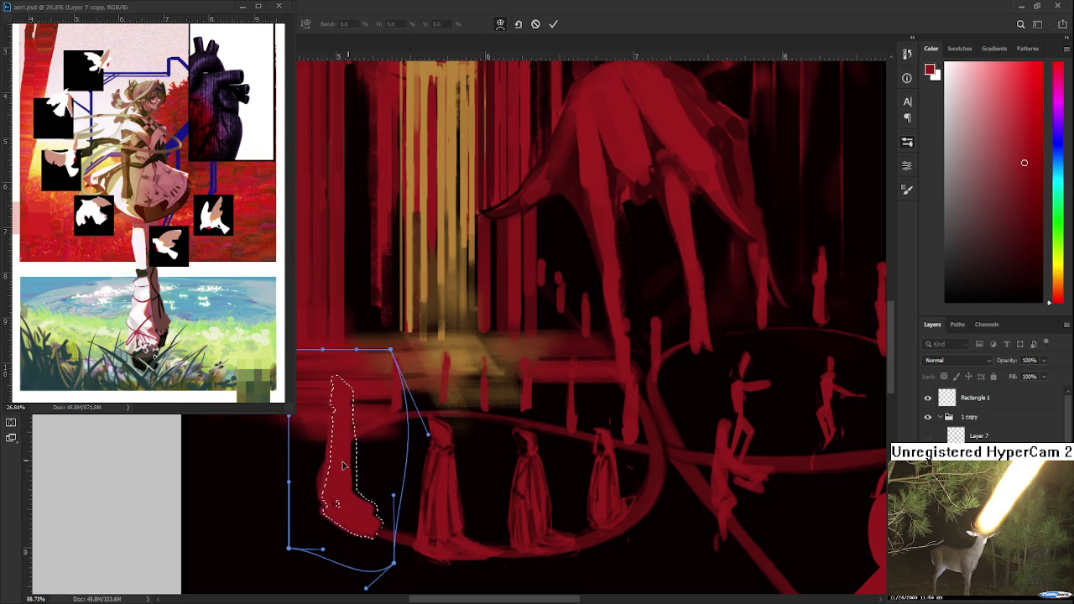
drag(330, 353, 366, 416)
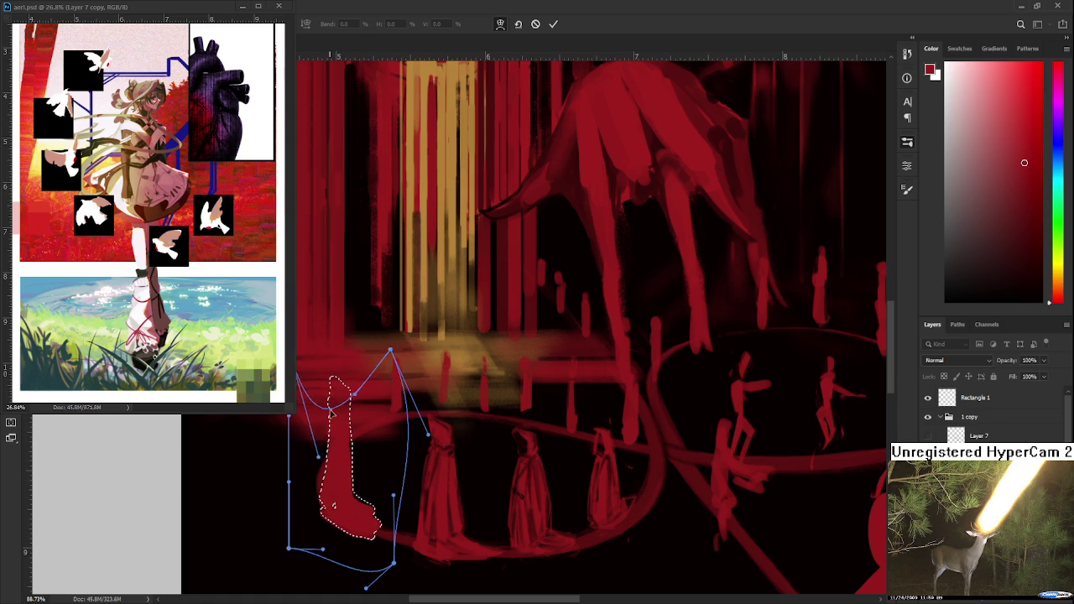
key(Return)
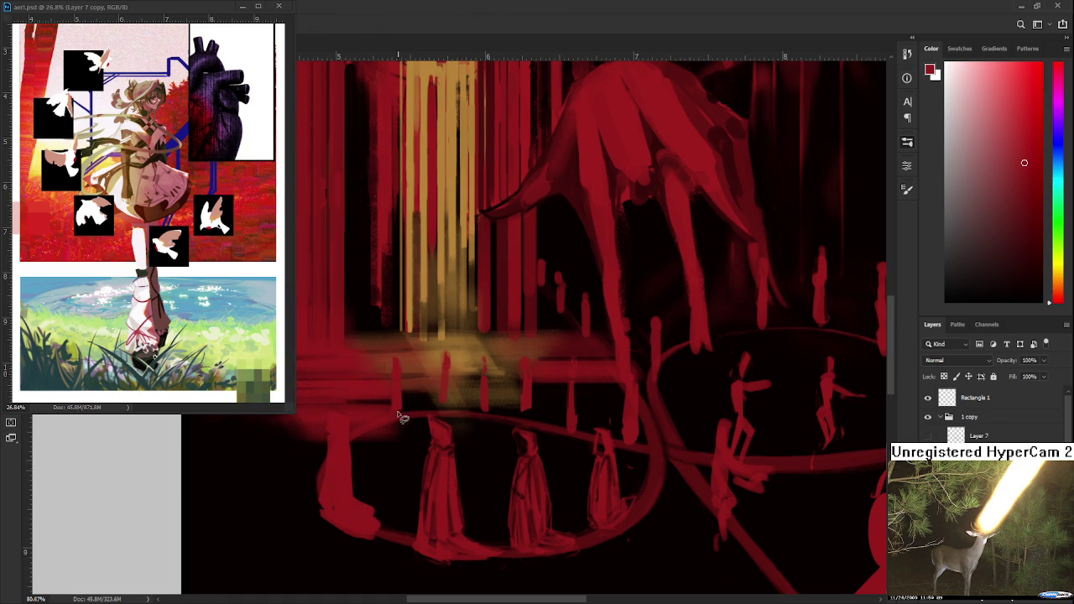
- Erase stray red along the left cloaked figure's edge
scroll(398, 413, down, 4)
scroll(388, 475, up, 2)
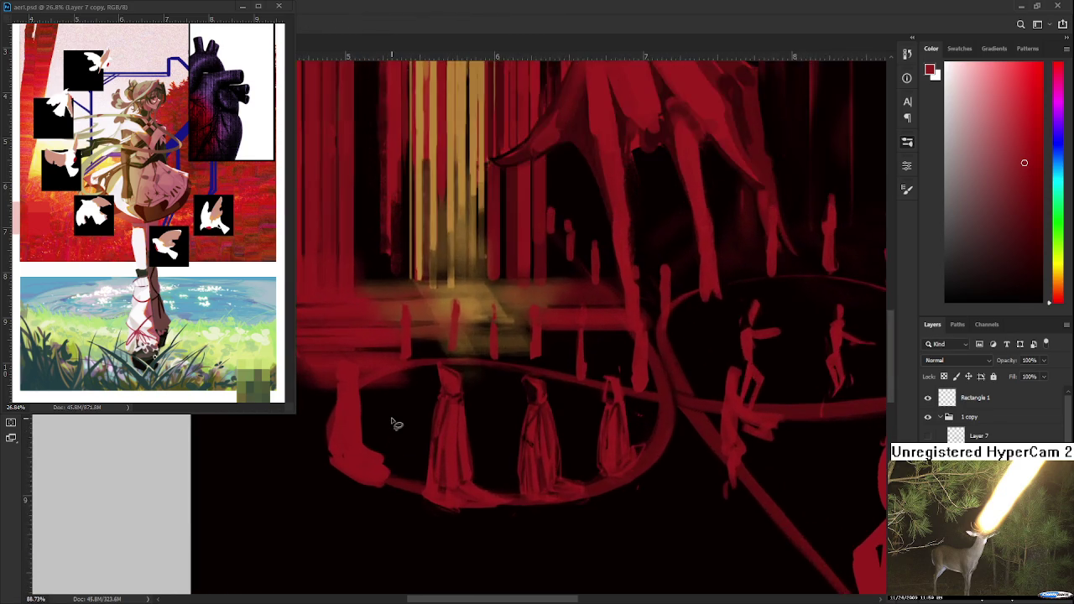
scroll(395, 425, up, 2)
scroll(378, 391, up, 2)
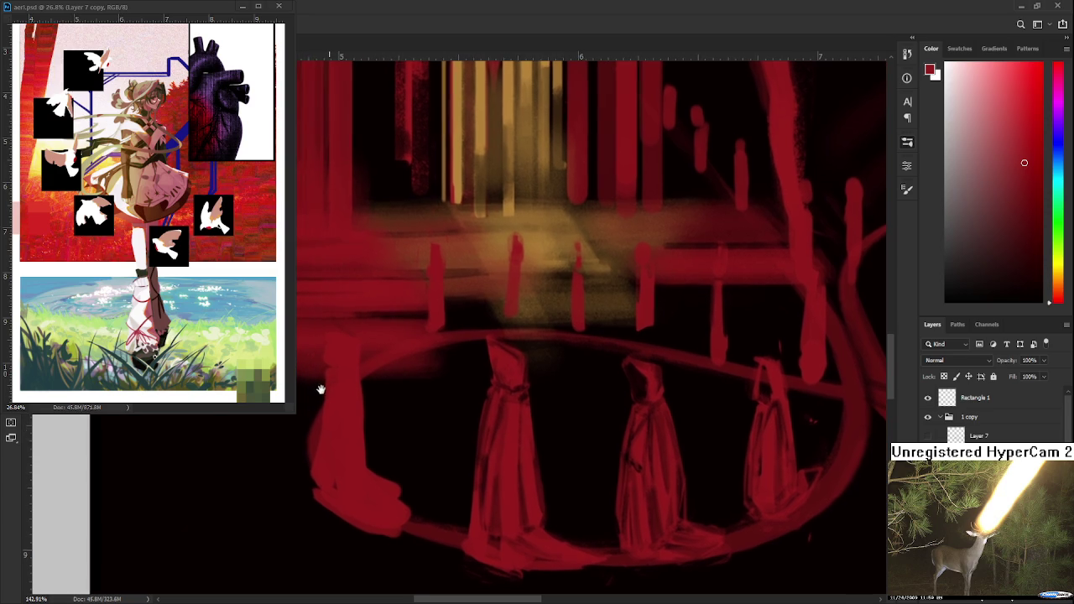
drag(315, 379, 319, 383)
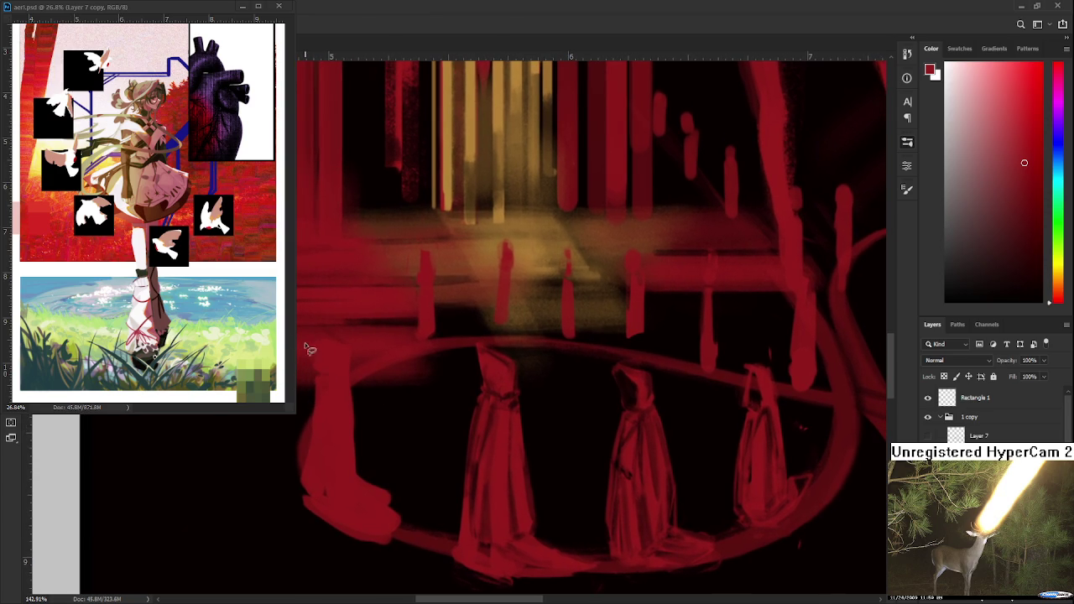
drag(322, 346, 369, 333)
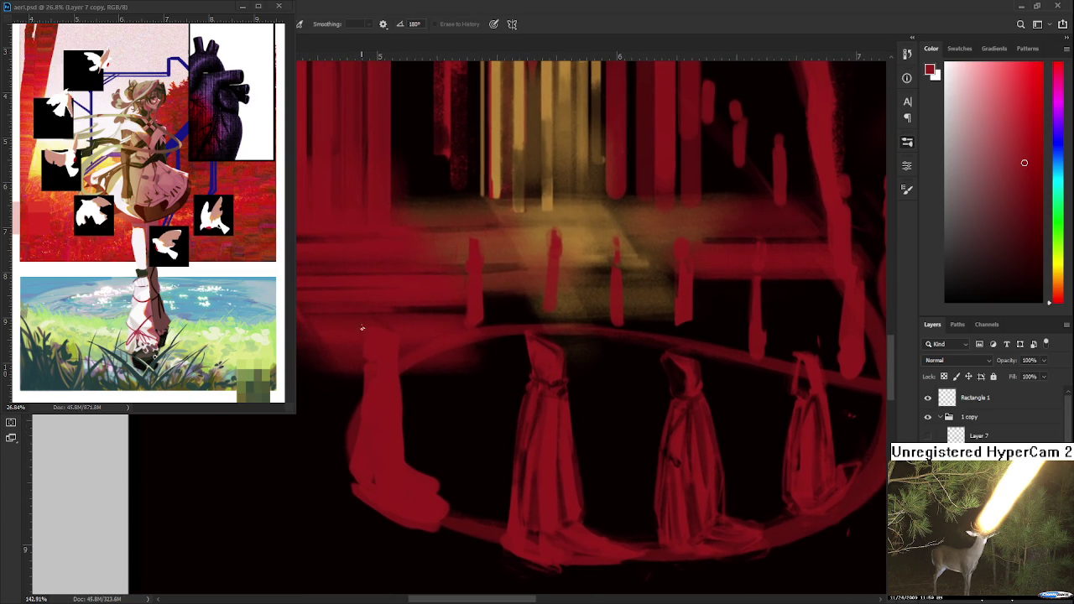
key(b)
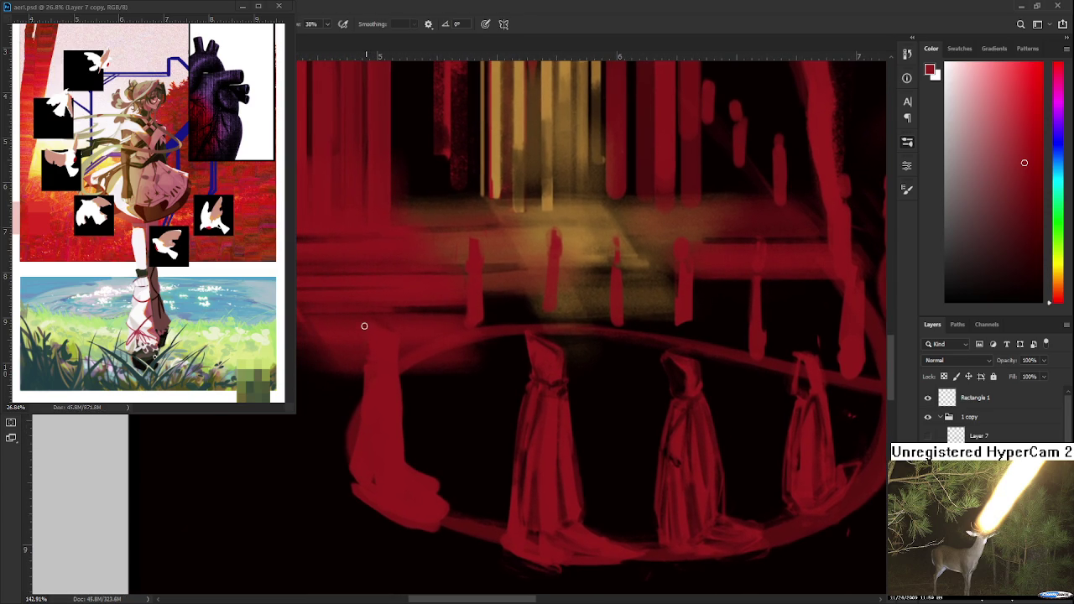
key(e)
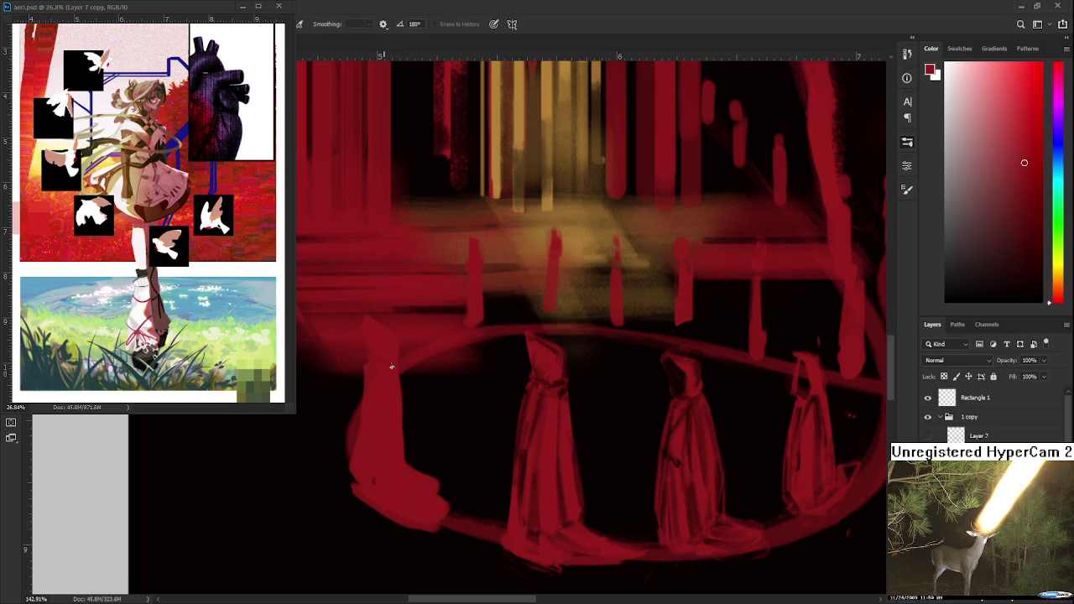
key(b)
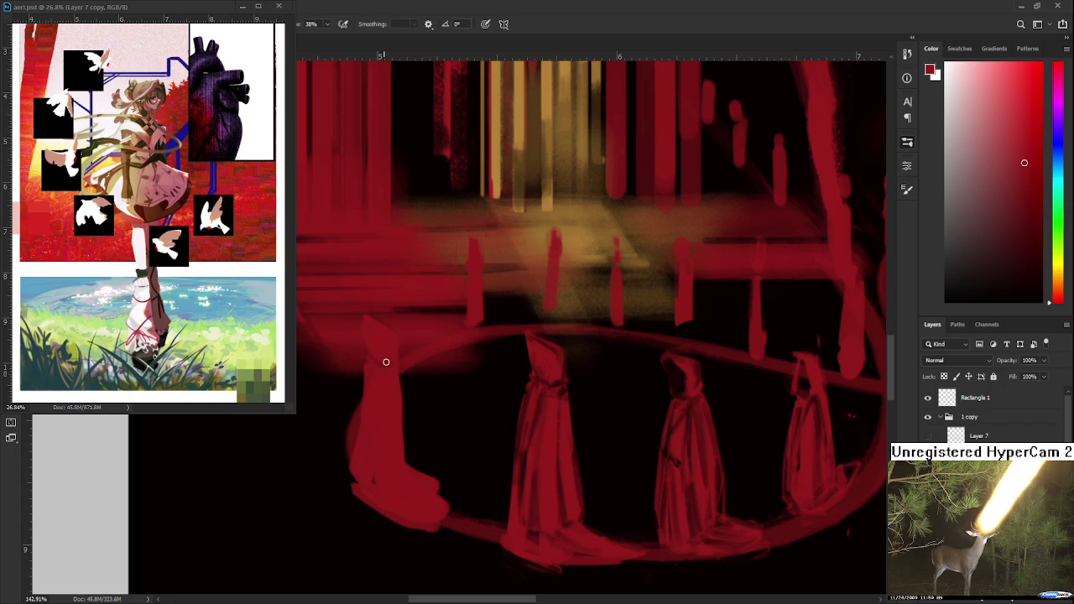
mouse_move(403, 377)
mouse_down()
mouse_move(393, 407)
mouse_move(388, 391)
mouse_up()
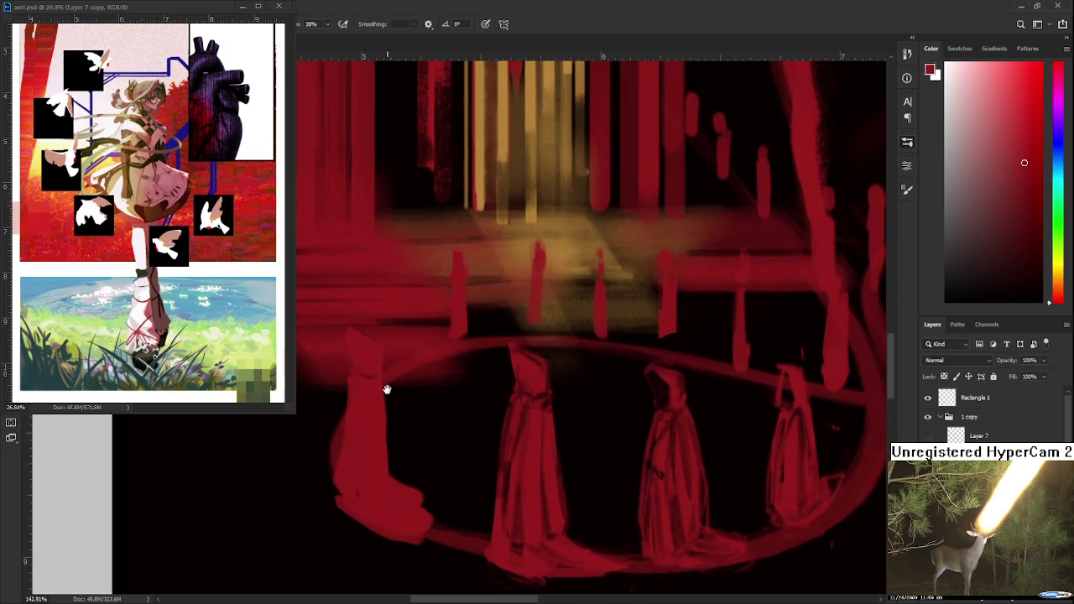
key(e)
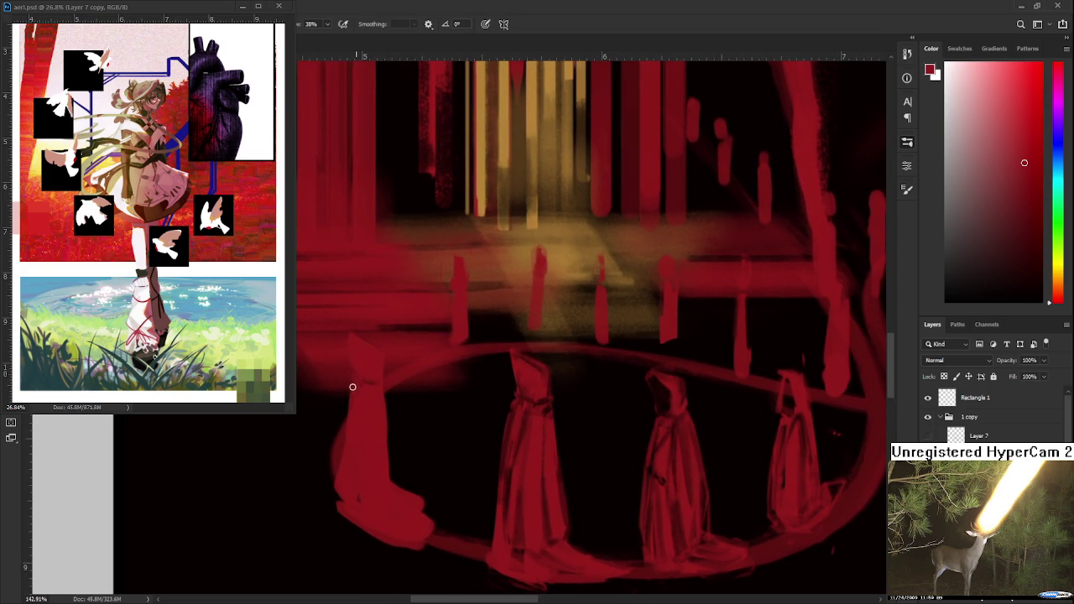
drag(340, 474, 339, 509)
drag(344, 459, 344, 515)
- Alternate Brush and Eraser to add folds and trim the cloaked figures
key(b)
drag(370, 432, 355, 435)
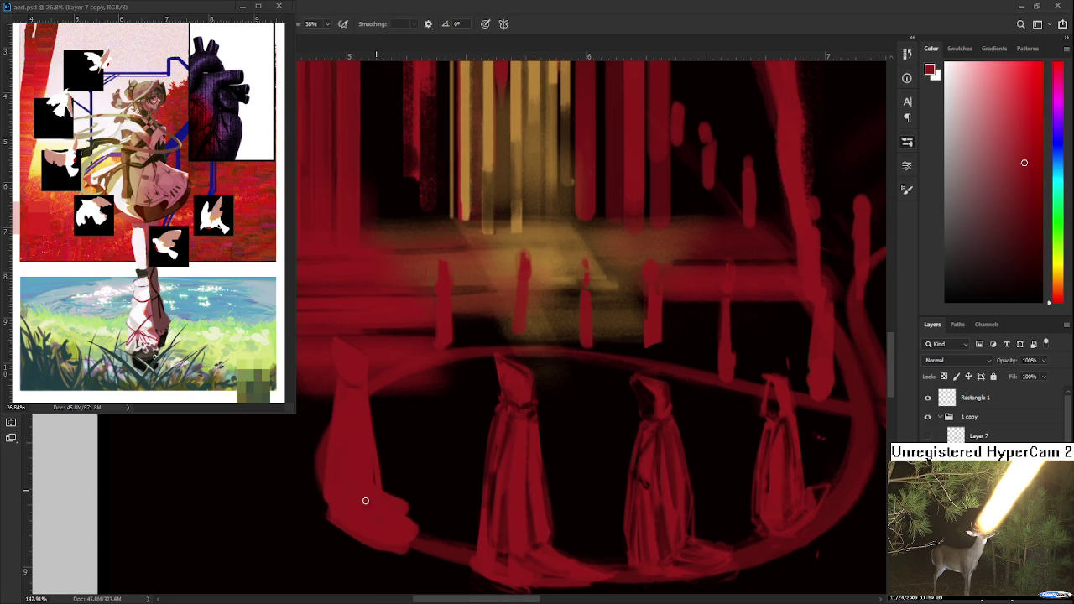
key(e)
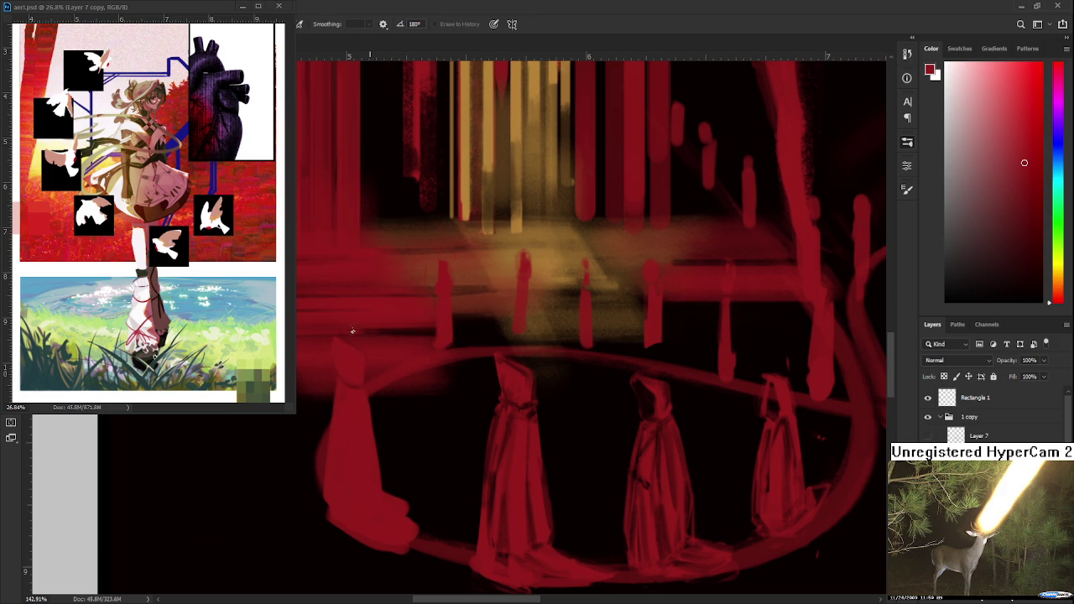
key(b)
key(e)
key(b)
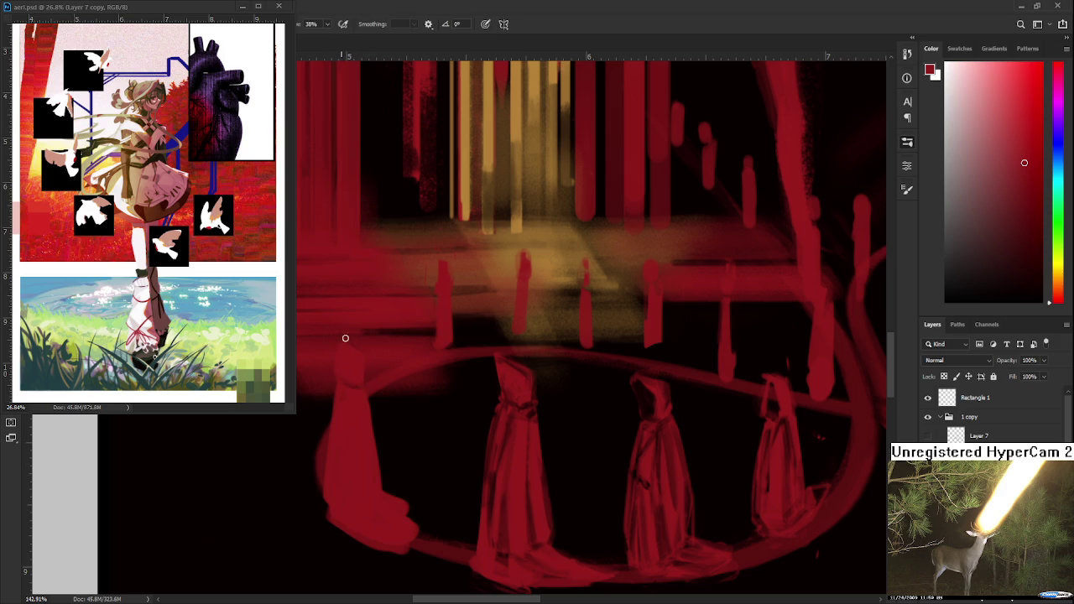
key(e)
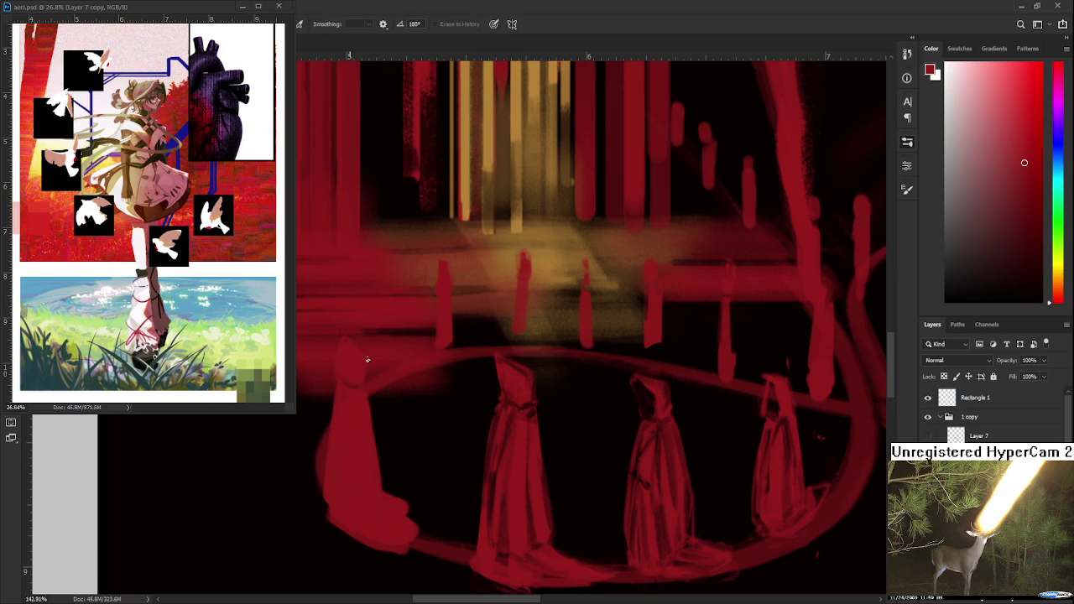
key(b)
key(e)
key(b)
key(e)
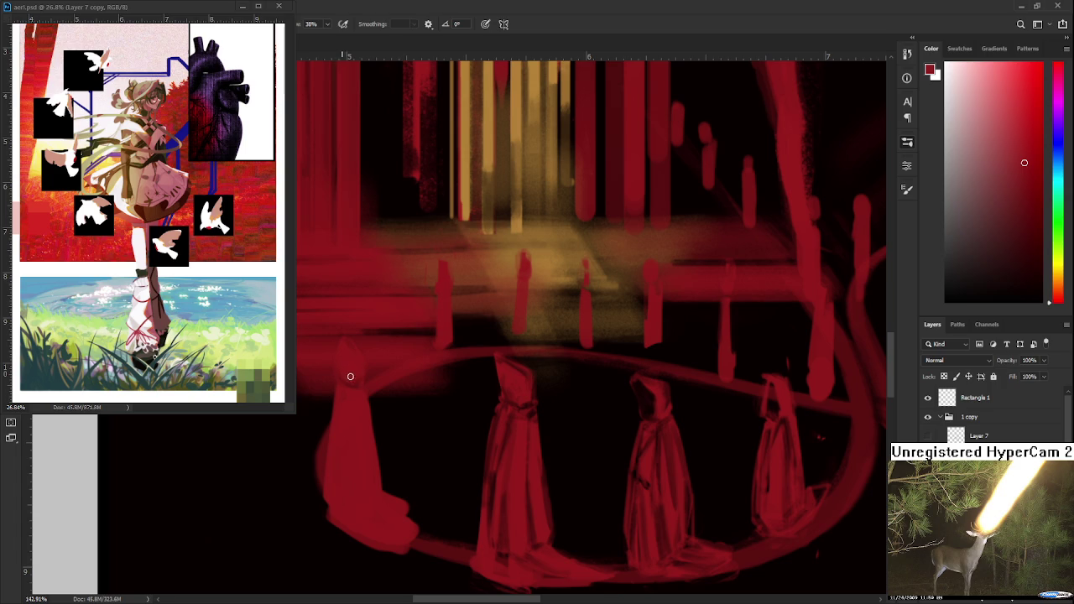
key(b)
- Paint a slim red vertical pillar at the arena's right edge behind the figures
drag(354, 391, 356, 380)
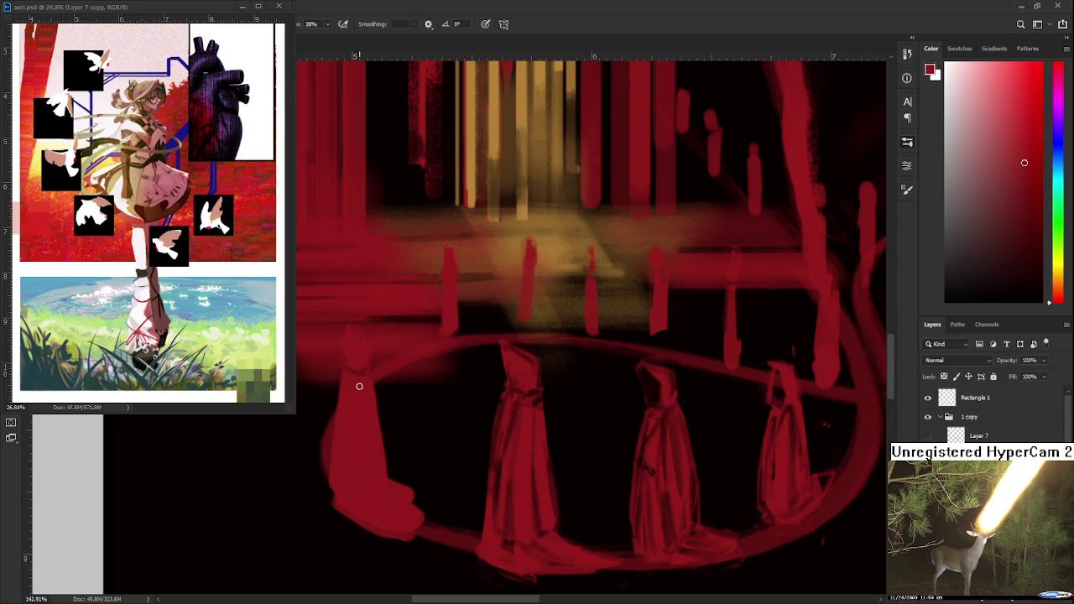
key(e)
drag(358, 380, 363, 367)
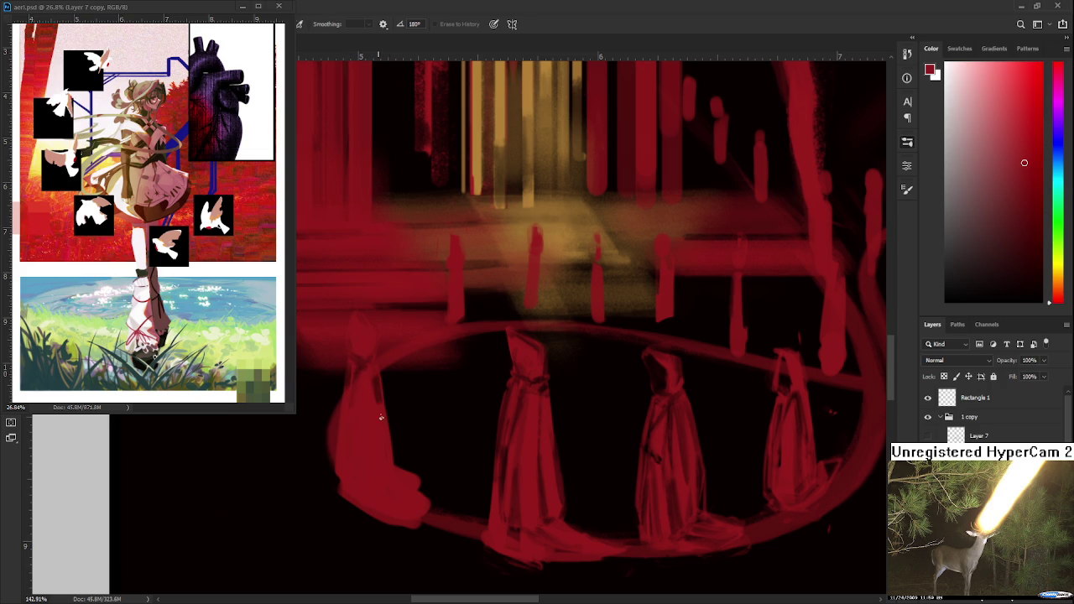
key(b)
key(e)
key(b)
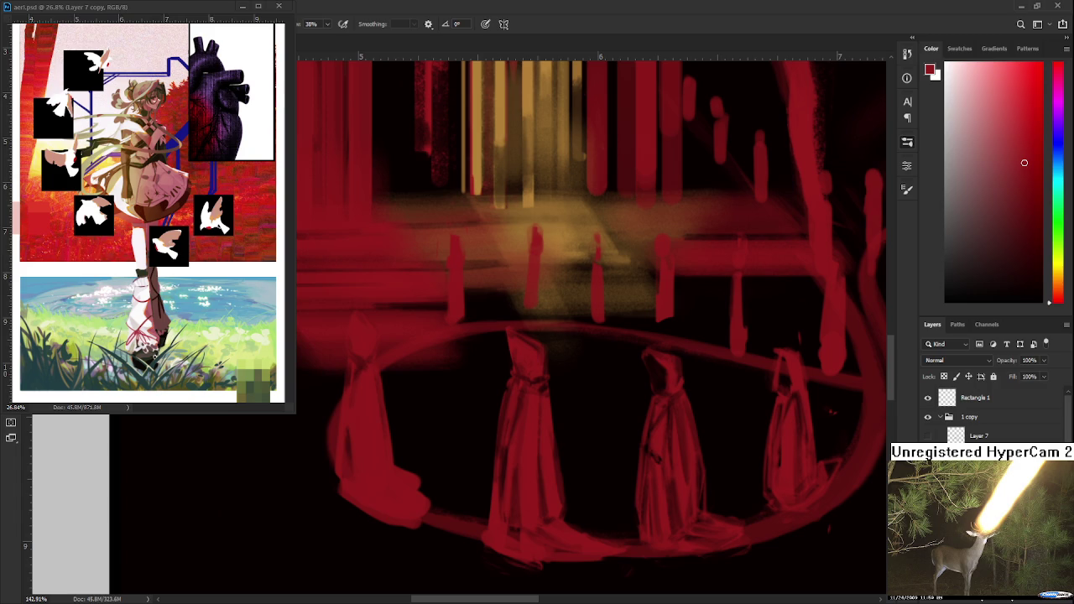
- Sample a different red from the canvas for the brush
scroll(418, 384, up, 1)
key(e)
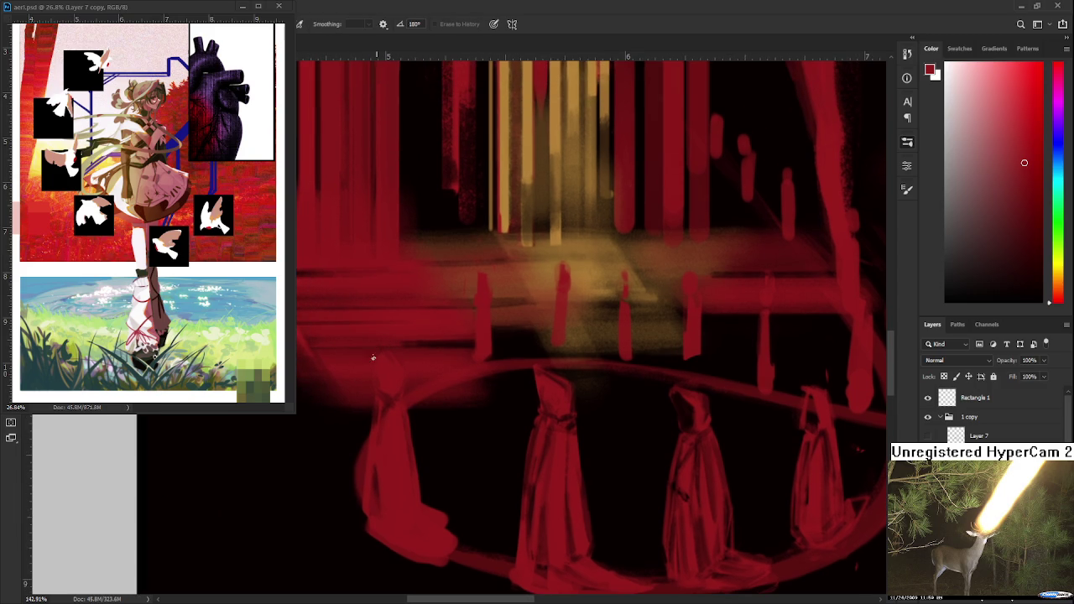
key(b)
alt+click(578, 426)
key(e)
key(b)
alt+click(398, 439)
key(e)
key(b)
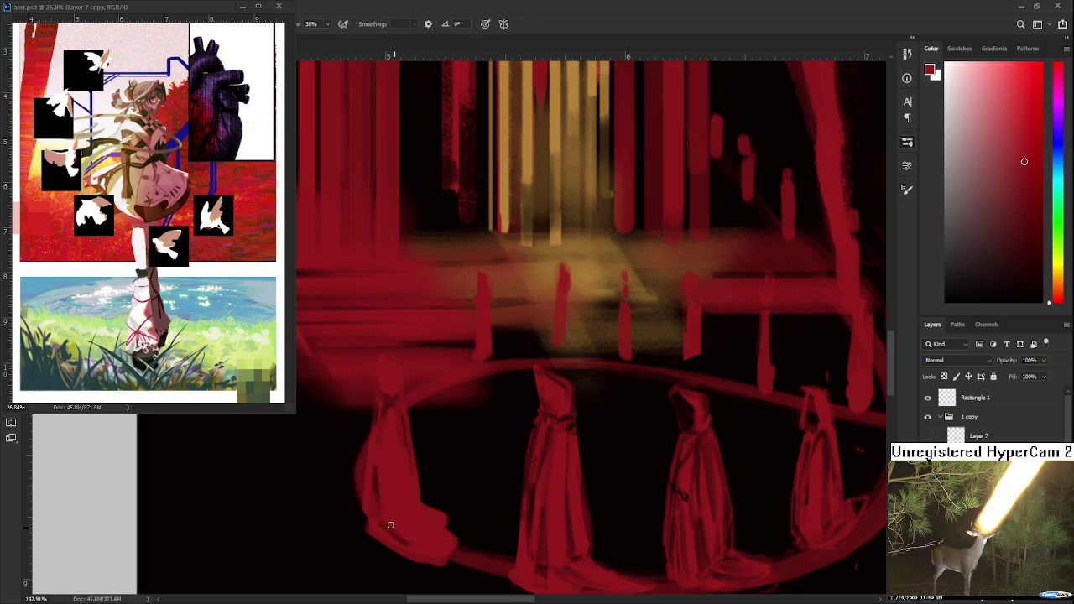
- Paint and erase gold vertical light strokes among the red columns above the figures
key(e)
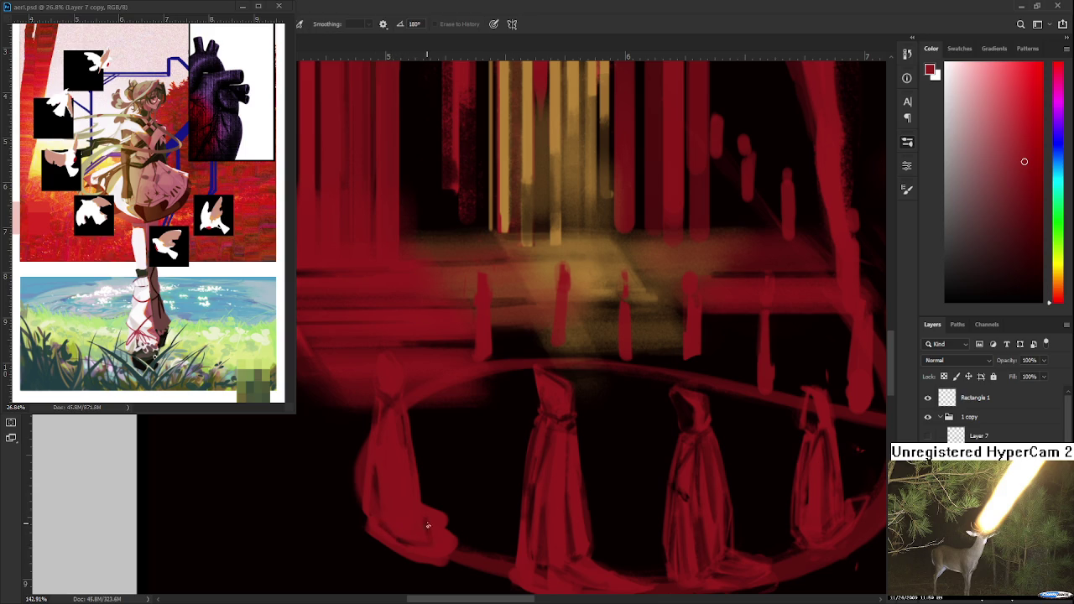
key(b)
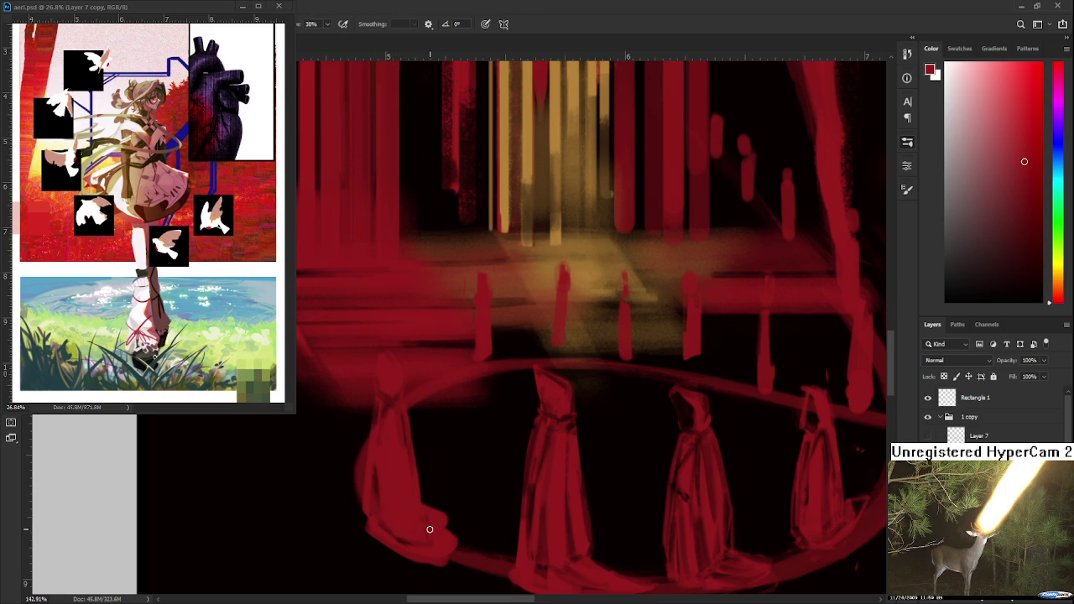
key(e)
key(b)
scroll(587, 327, up, 3)
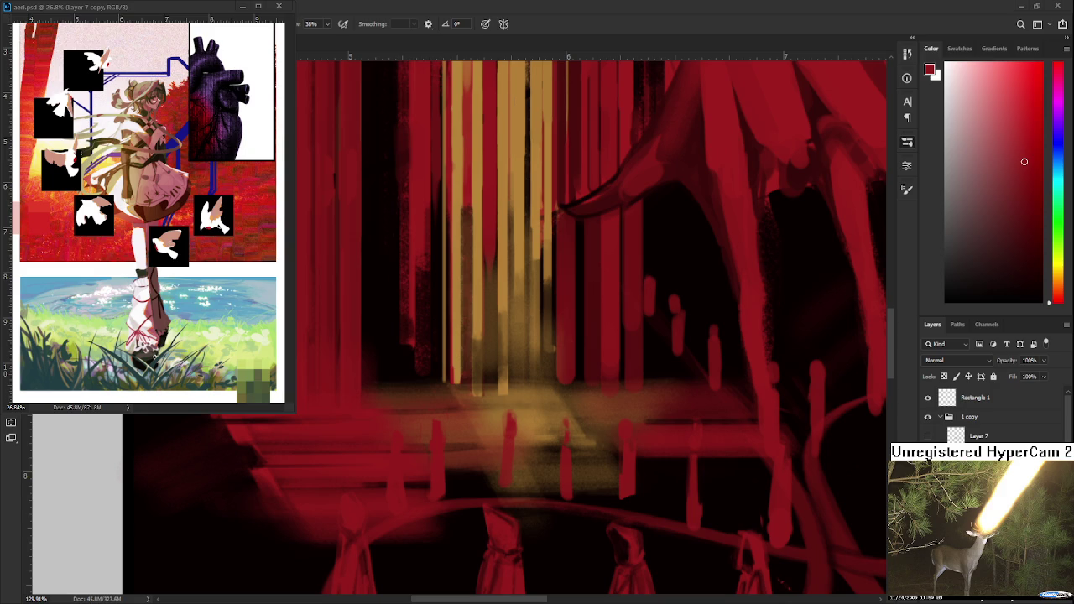
- Zoom out to the giant hand and paint a soft gold glow across the arena floor
drag(513, 451, 417, 453)
mouse_move(330, 386)
mouse_down()
mouse_move(425, 444)
mouse_move(449, 412)
mouse_move(403, 388)
mouse_up()
key(e)
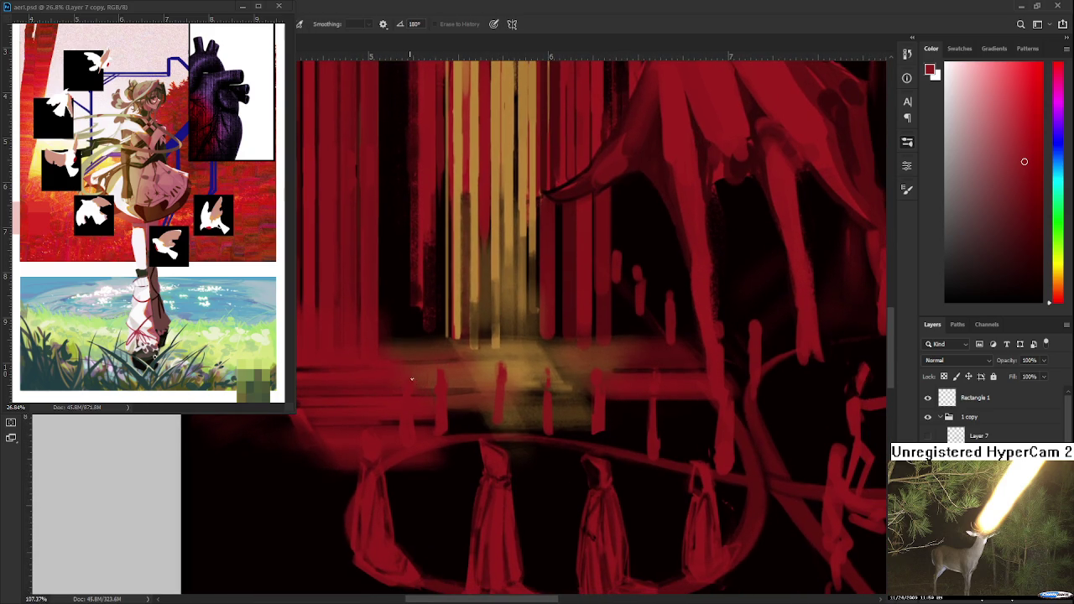
key(b)
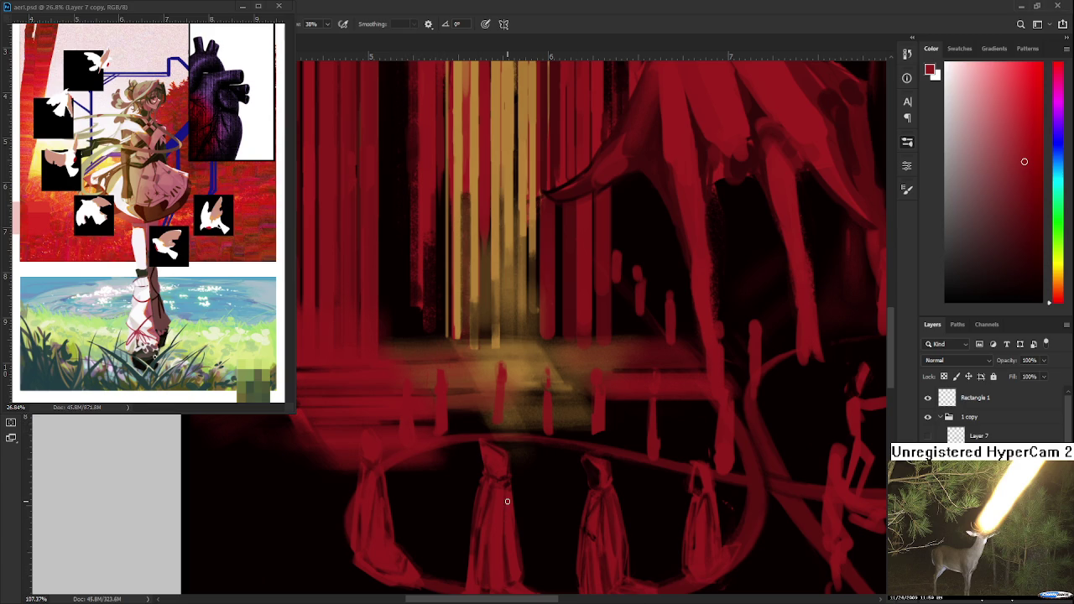
scroll(461, 441, up, 1)
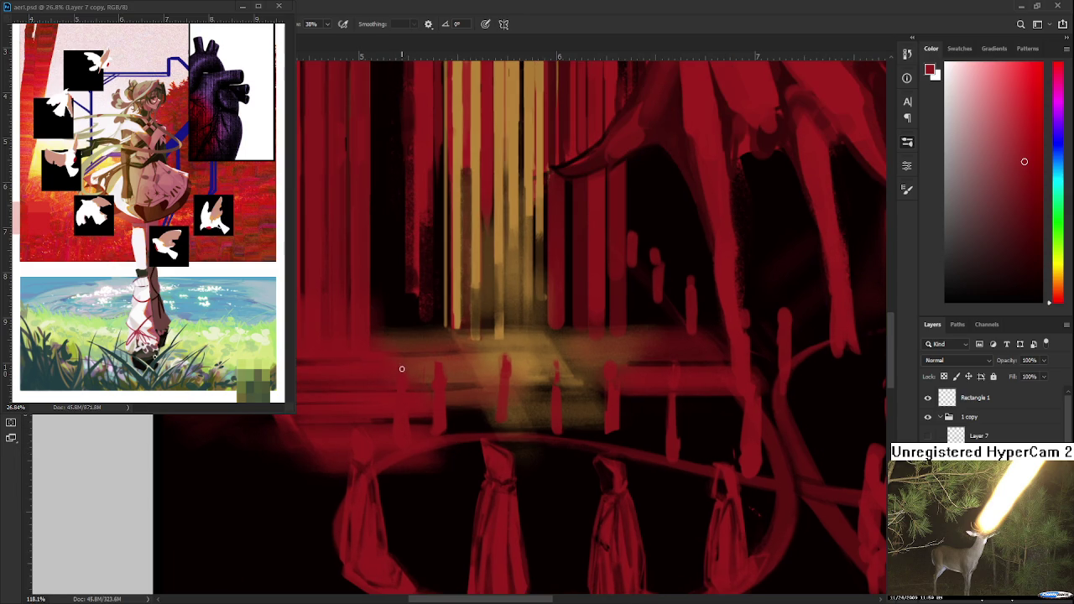
key(e)
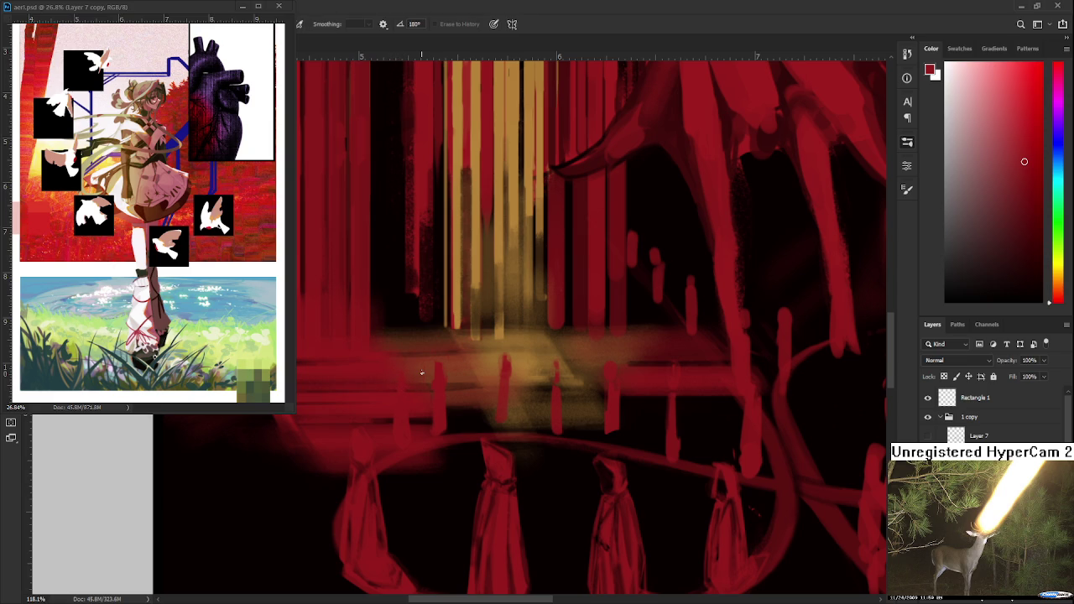
scroll(422, 372, down, 3)
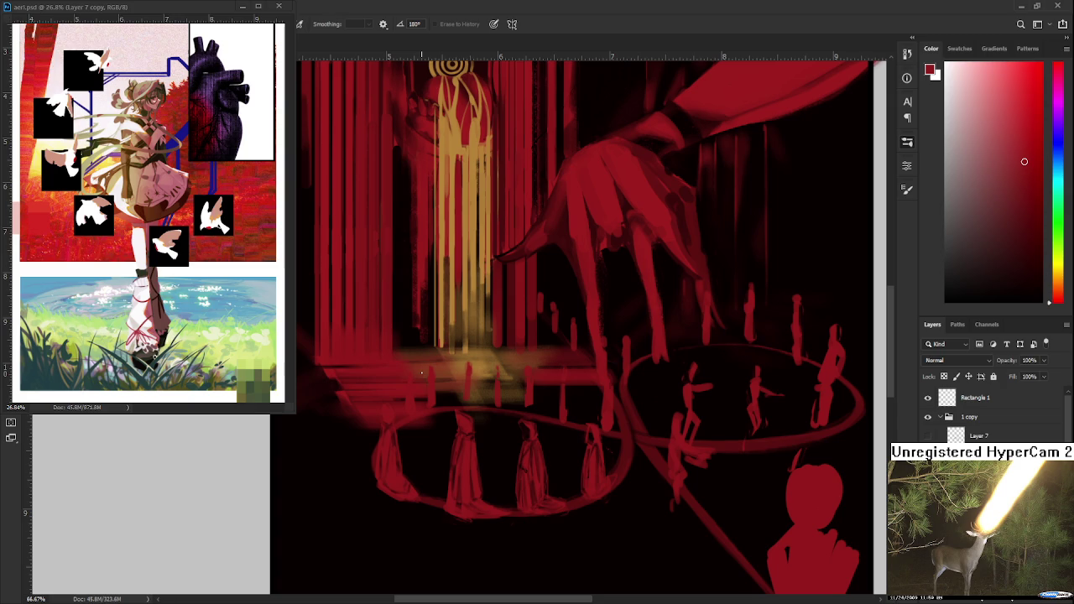
- Zoom into the grey area below the painting and draw a small curved sketch stroke
scroll(423, 373, down, 3)
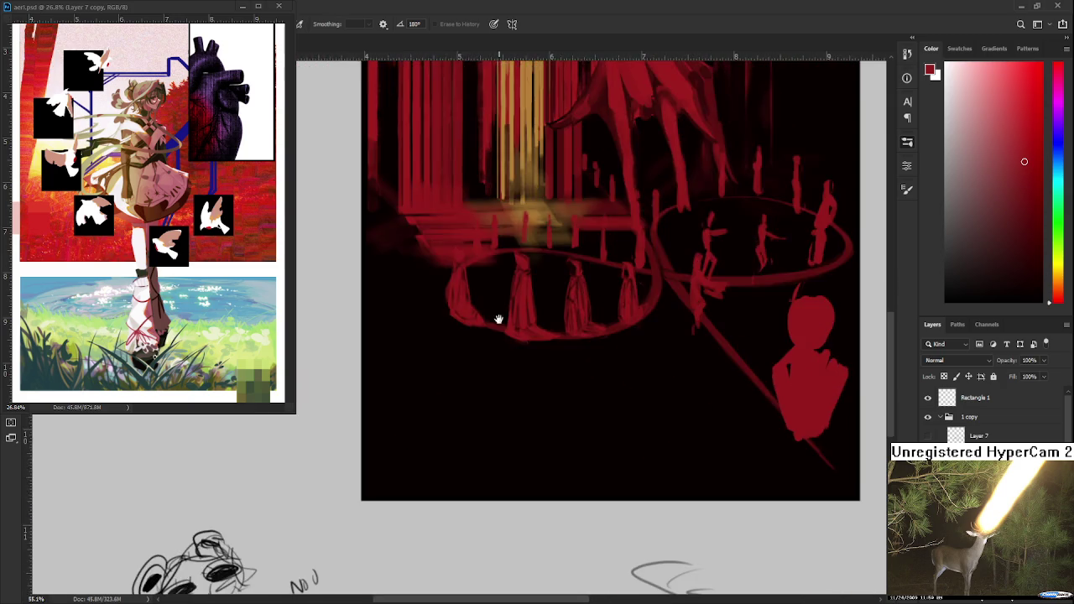
scroll(499, 311, down, 3)
scroll(549, 305, down, 3)
scroll(498, 436, up, 3)
scroll(499, 436, up, 2)
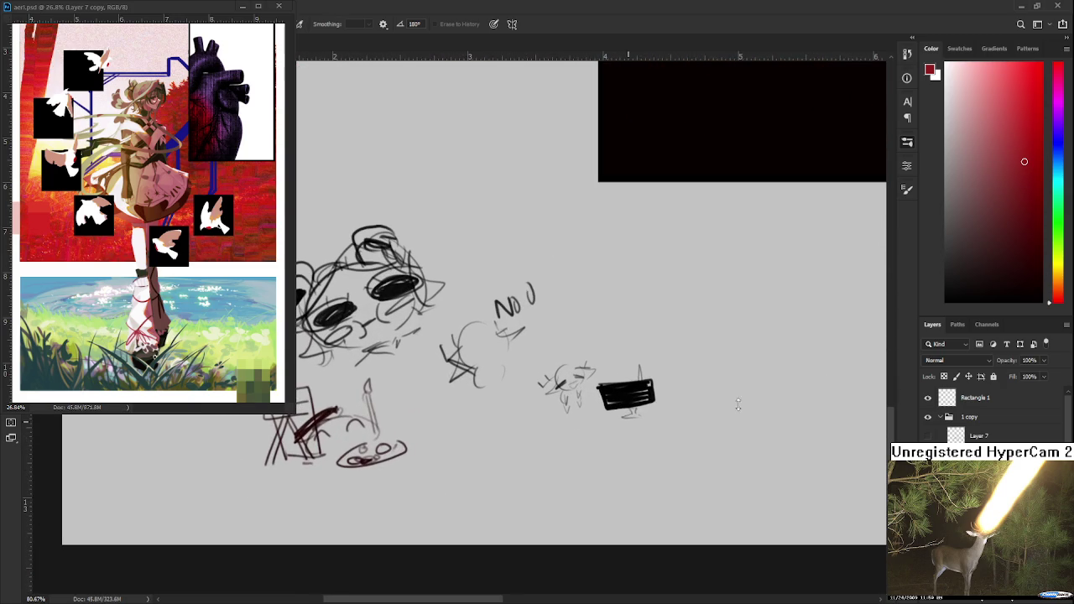
drag(968, 291, 937, 324)
scroll(991, 415, down, 3)
scroll(991, 416, down, 1)
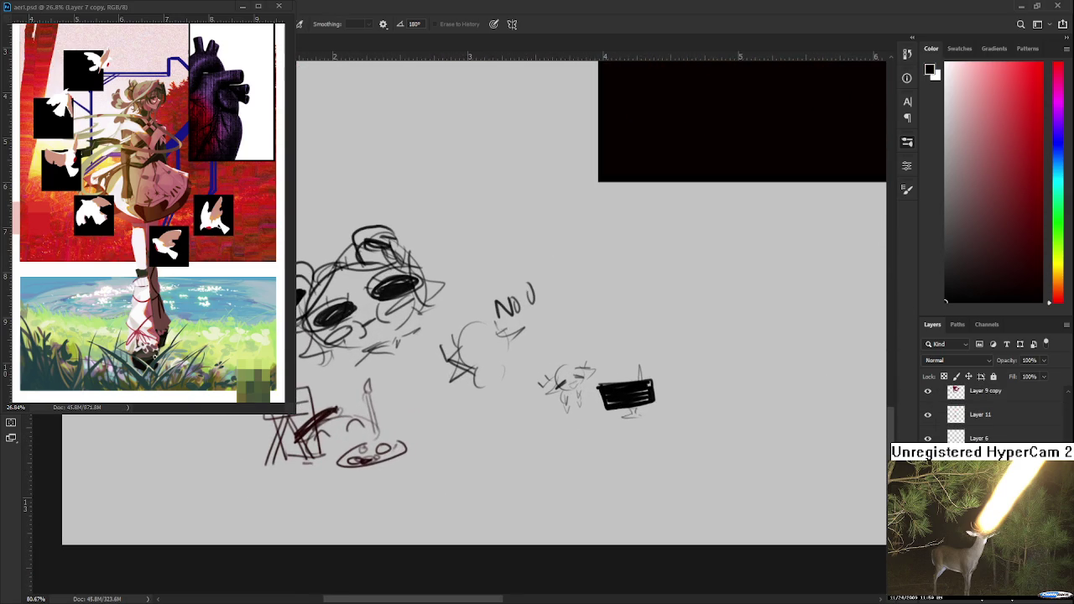
scroll(366, 412, right, 3)
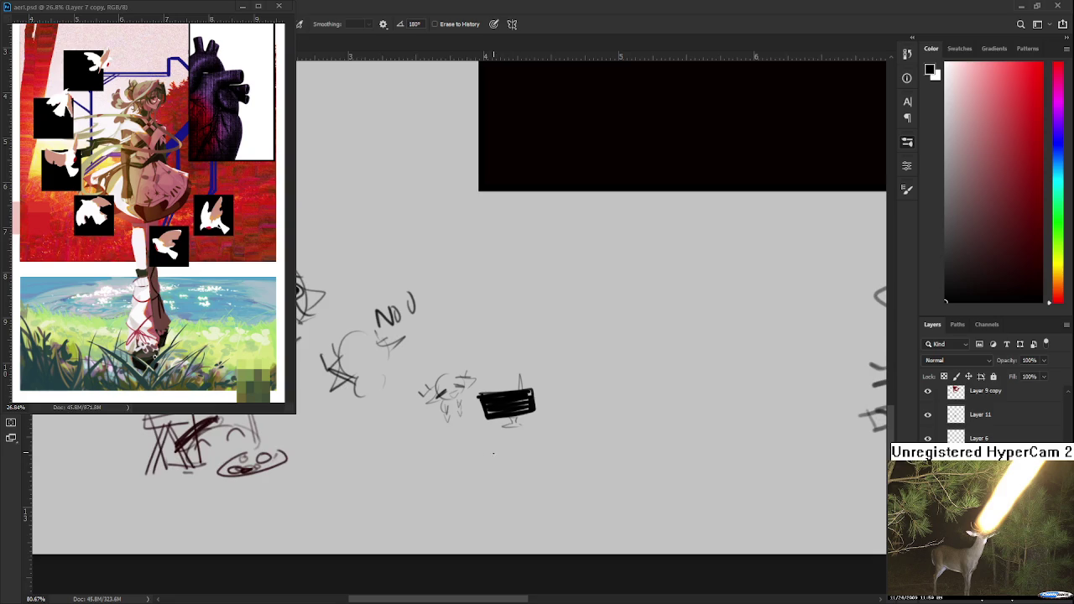
scroll(391, 436, right, 3)
key(b)
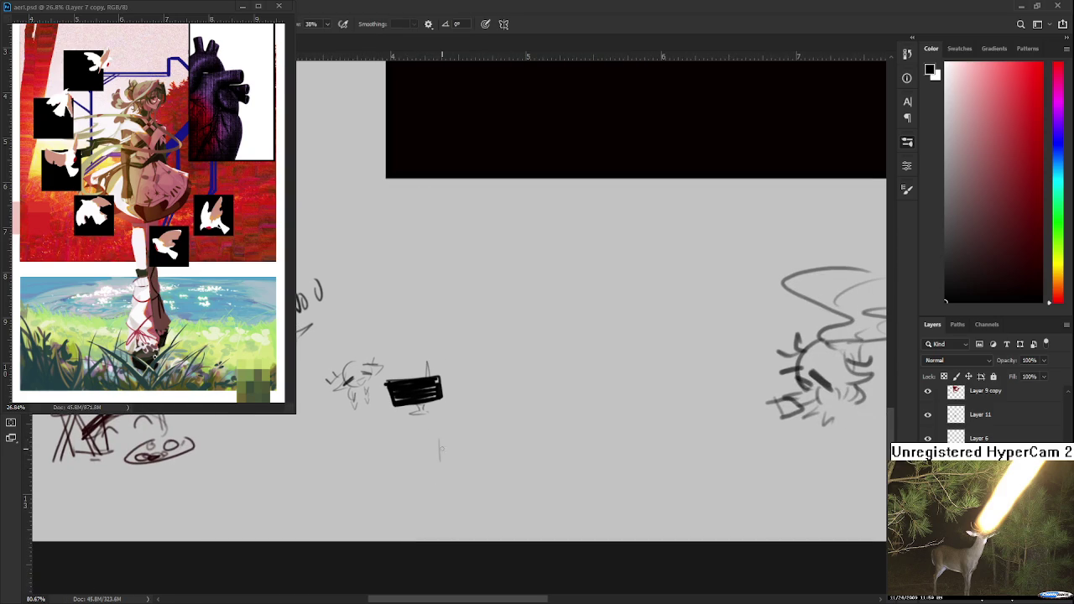
key(ctrl+z)
mouse_move(454, 434)
mouse_down()
mouse_move(452, 459)
mouse_move(442, 454)
mouse_move(470, 453)
mouse_move(449, 440)
mouse_move(485, 447)
mouse_move(494, 432)
mouse_move(482, 435)
mouse_move(499, 436)
mouse_move(484, 429)
mouse_move(524, 409)
mouse_move(515, 438)
mouse_up()
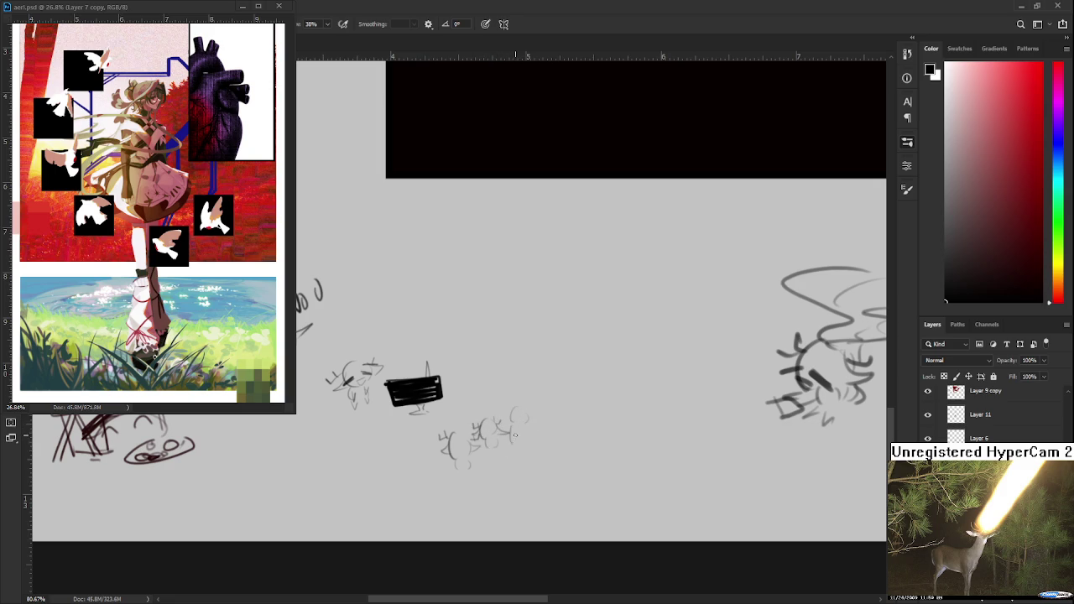
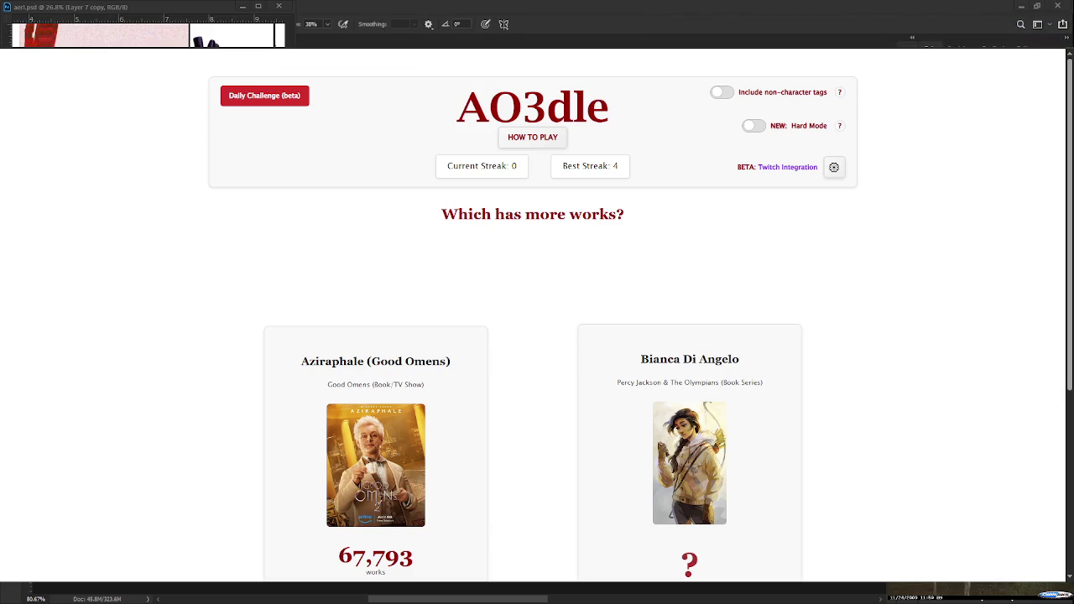
- View the 7/10 Daily Challenge result, then return to the main James Sirius Potter vs Celine round
click(270, 99)
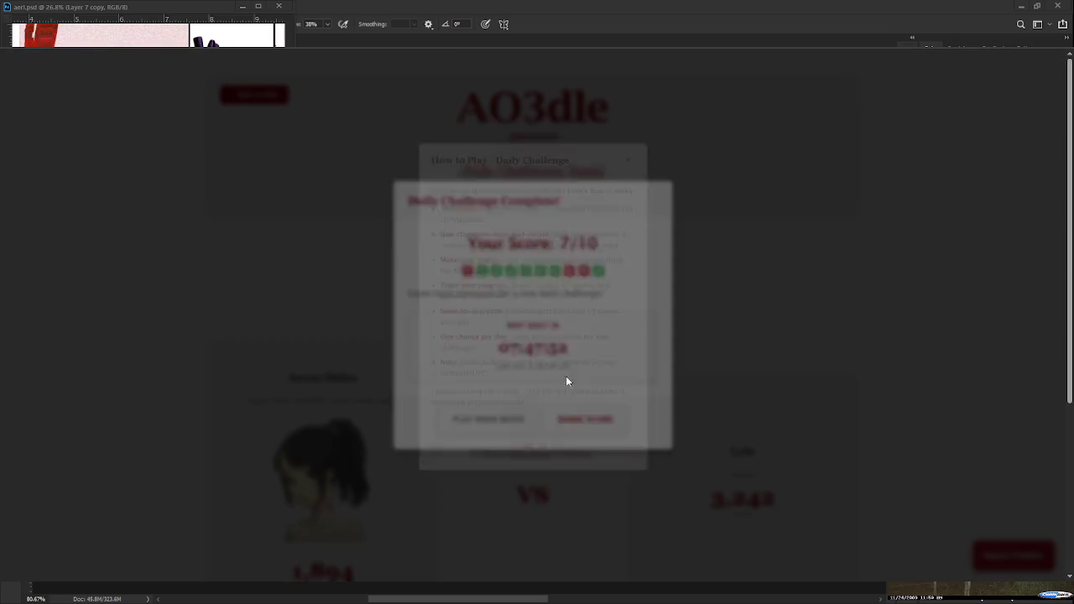
click(529, 487)
click(498, 431)
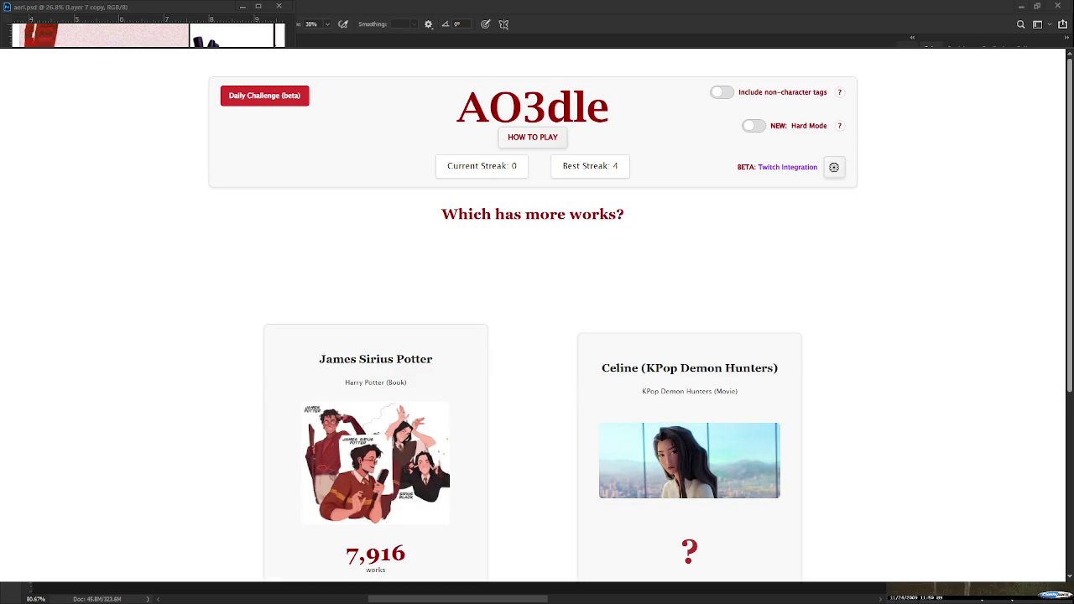
scroll(689, 294, down, 2)
scroll(689, 294, up, 1)
scroll(689, 294, down, 1)
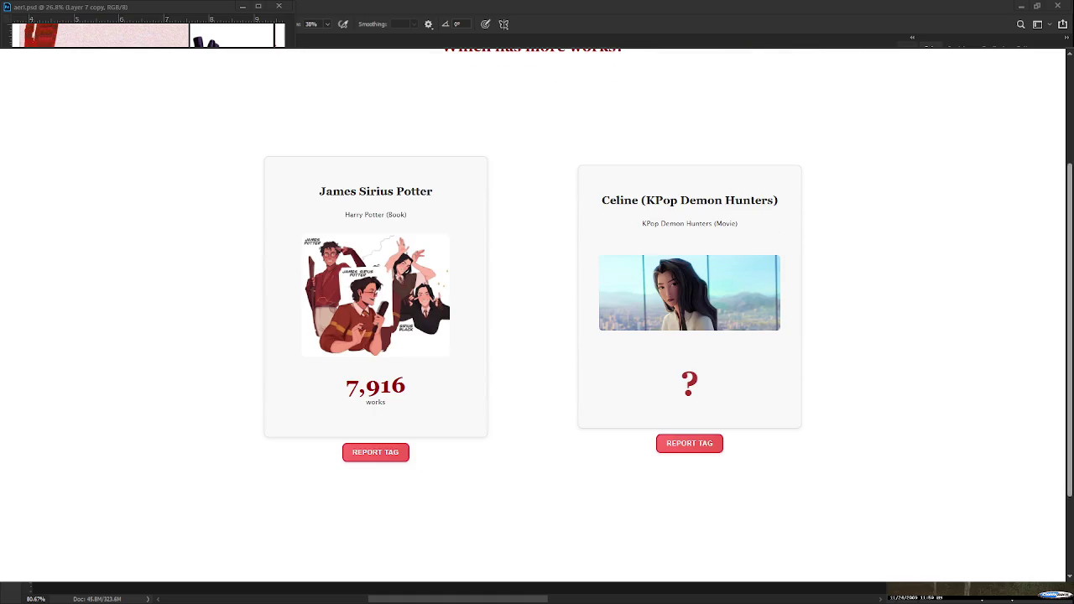
- Pick James Sirius Potter, then Kochou Shinobu twice, losing to Tadashi's 27,712 works at streak 2
scroll(375, 336, up, 1)
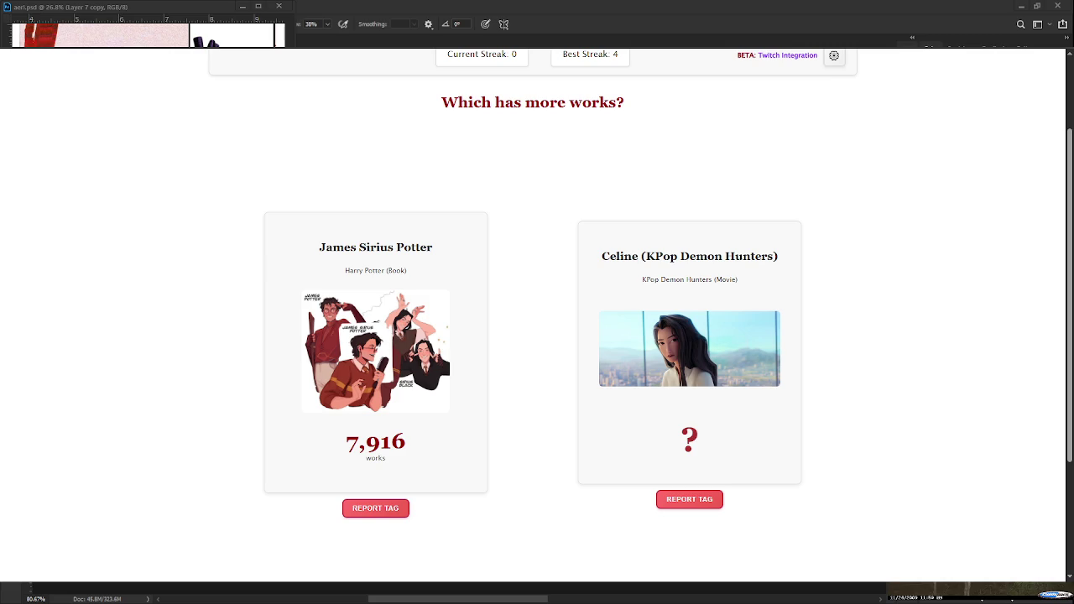
click(398, 468)
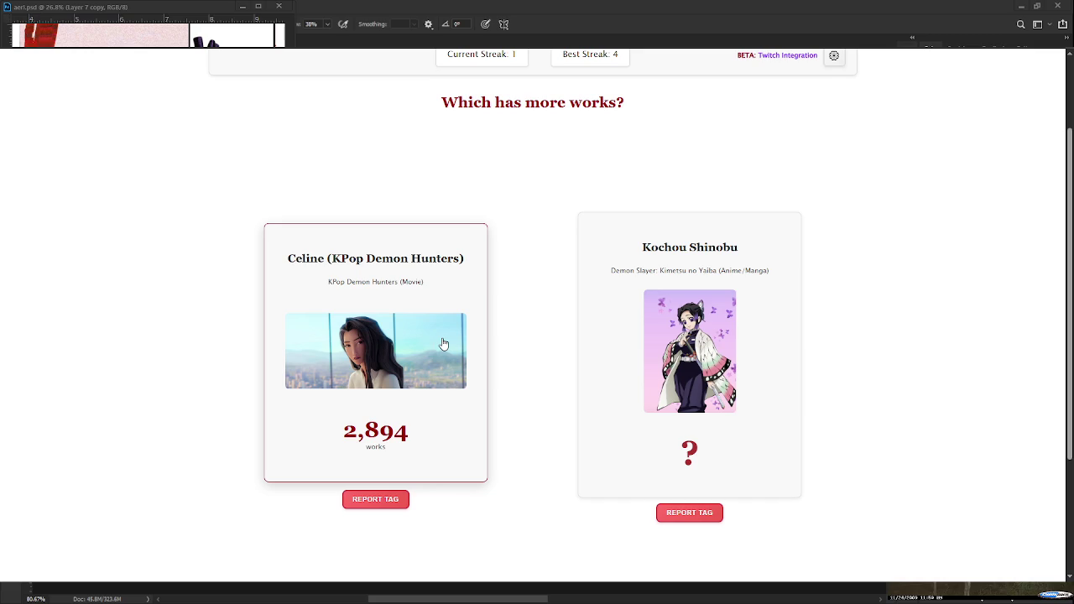
click(680, 475)
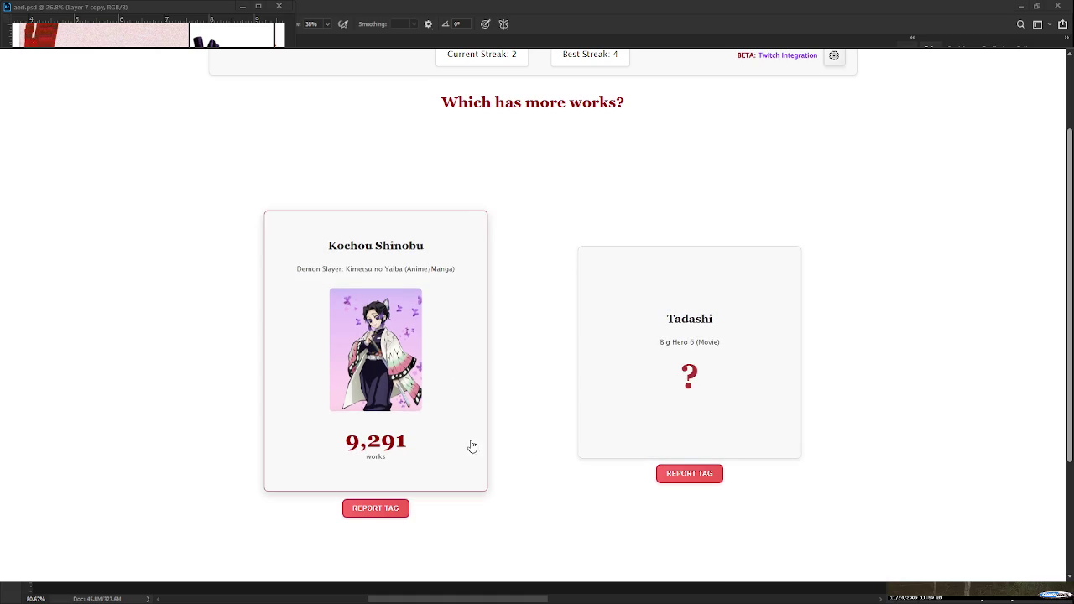
click(447, 414)
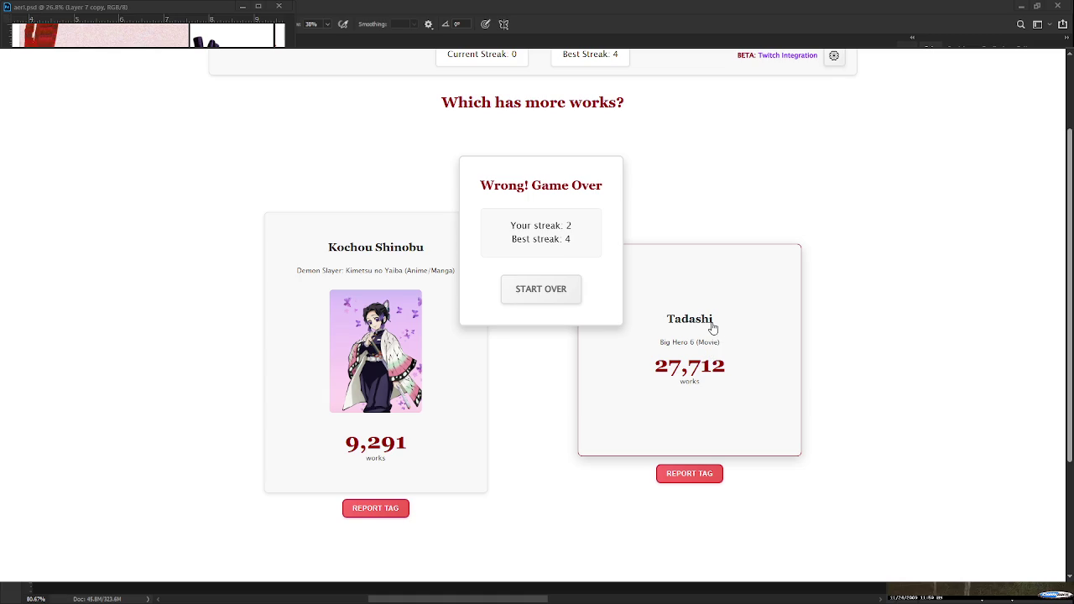
- Start over and pick TommyInnit-Centric (12,164), losing to Aang's 15,342 works
click(559, 299)
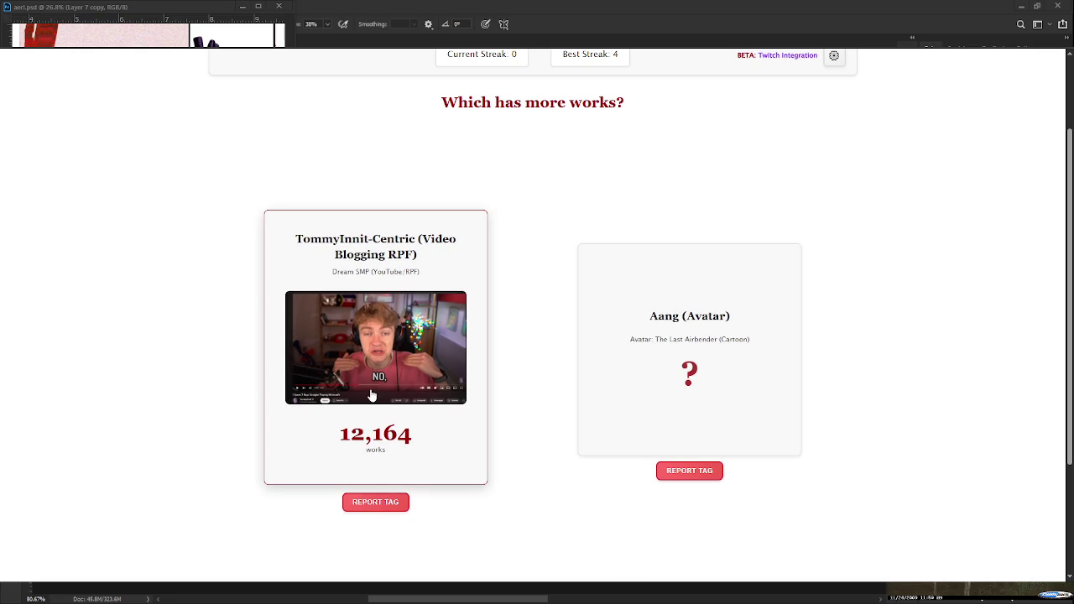
click(390, 451)
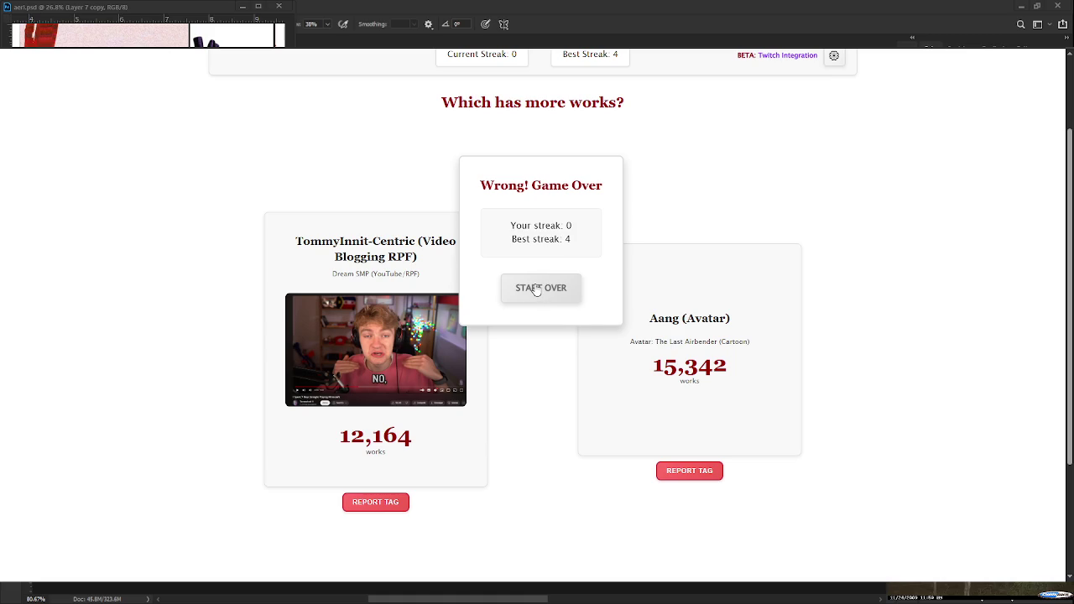
- Start over, win with Hanzo Shimada and Pete, then lose picking Catelyn Stark (3,912)
click(536, 289)
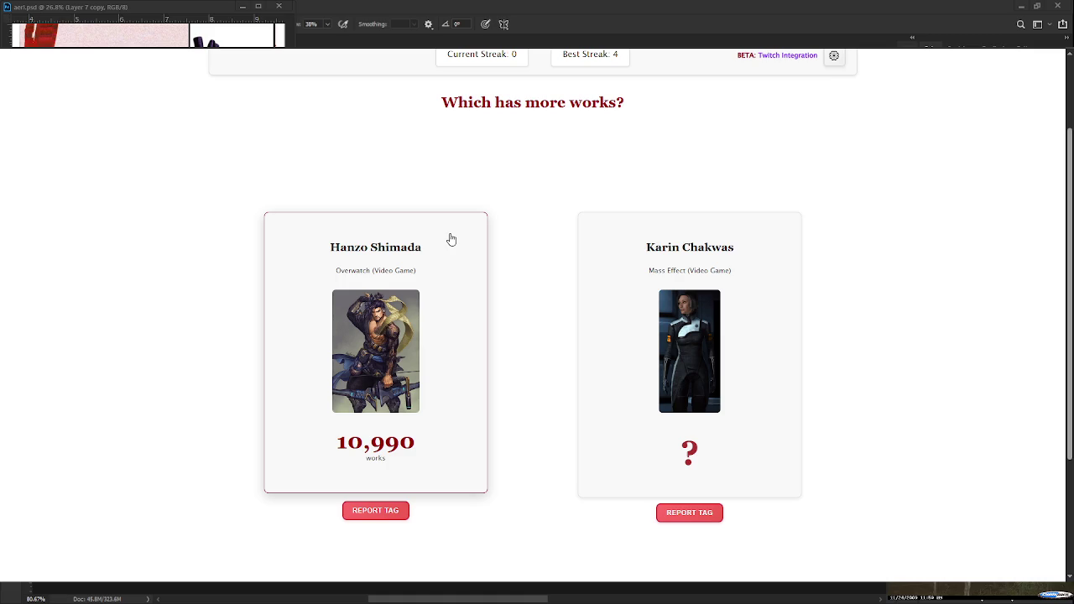
click(393, 458)
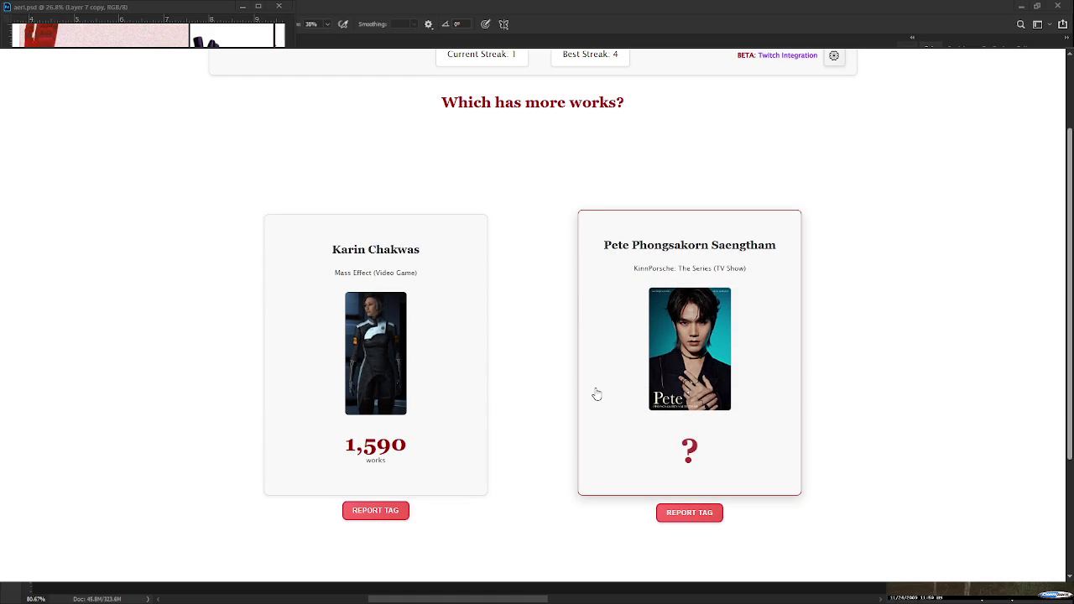
click(697, 396)
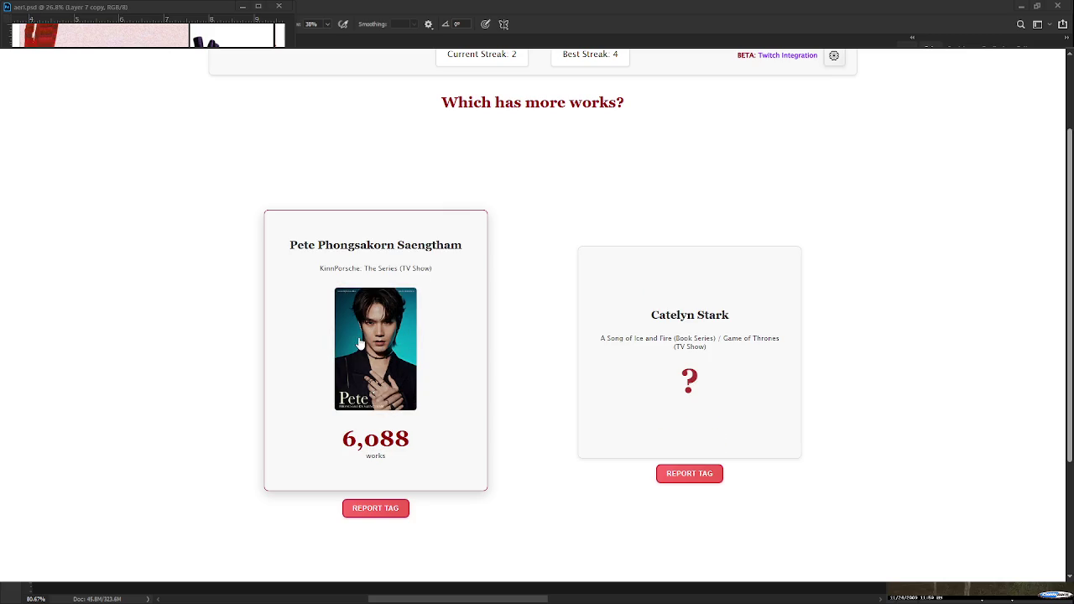
click(347, 359)
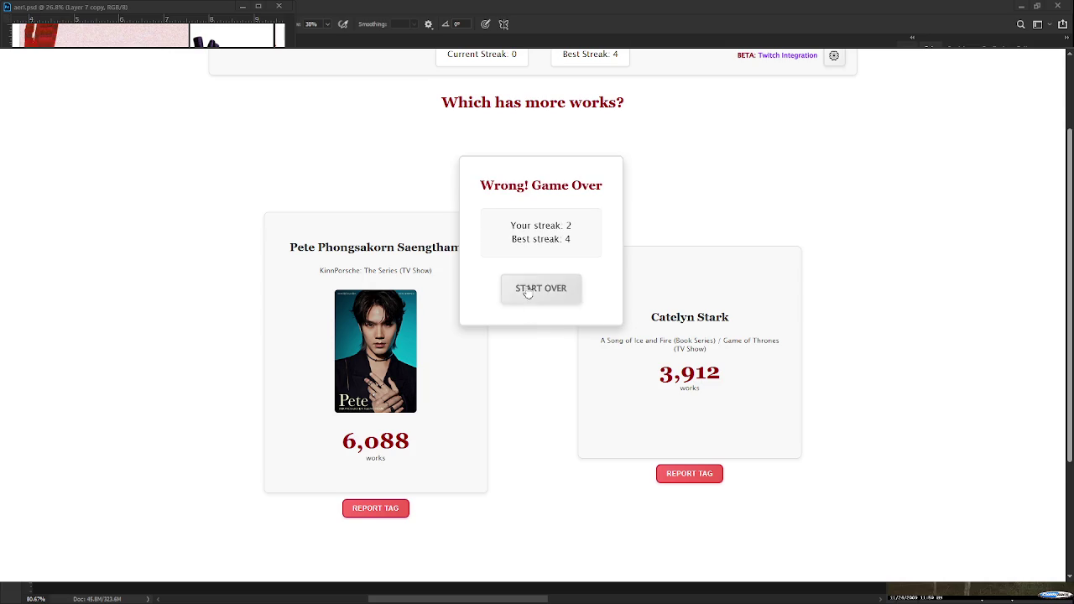
- Start over and pick Kinger (3,244), losing to Rachel Berry's 10,503 works
click(531, 288)
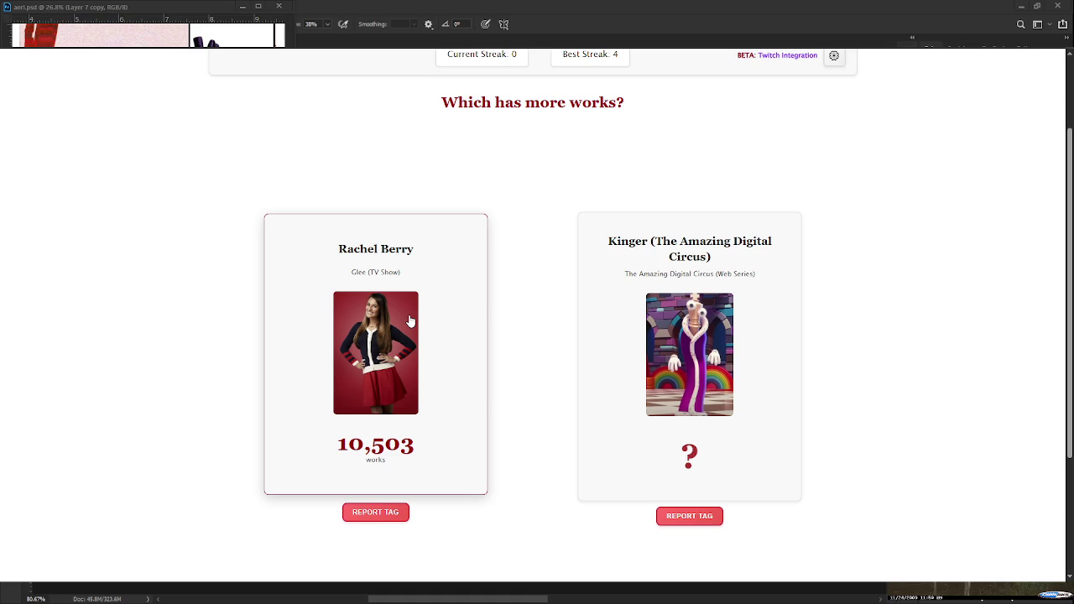
click(630, 381)
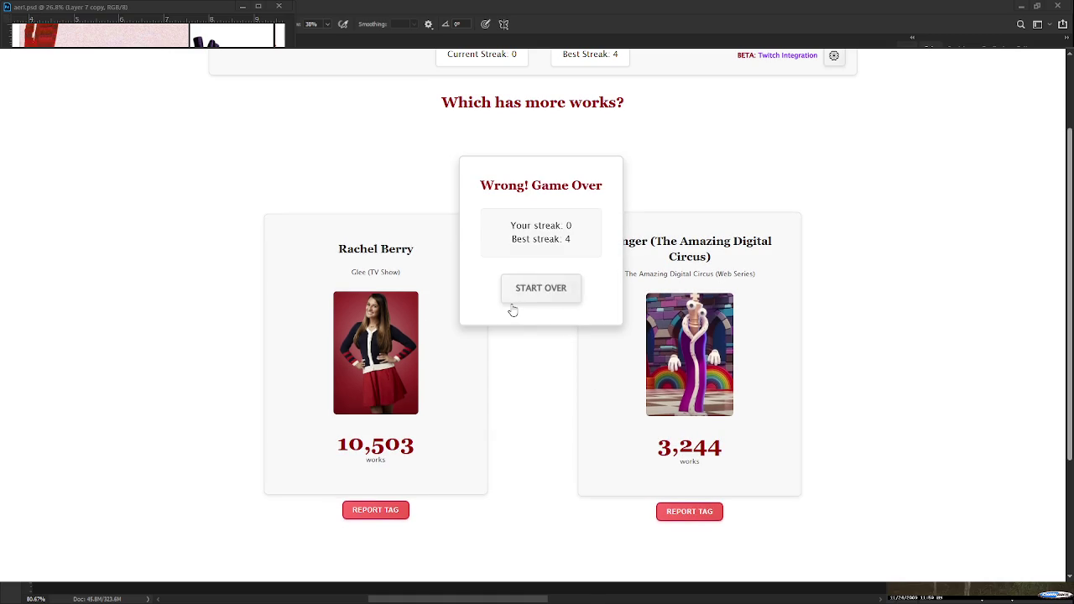
- Restart and lose quick rounds guessing Oluo Bozado, then Freminet
click(514, 307)
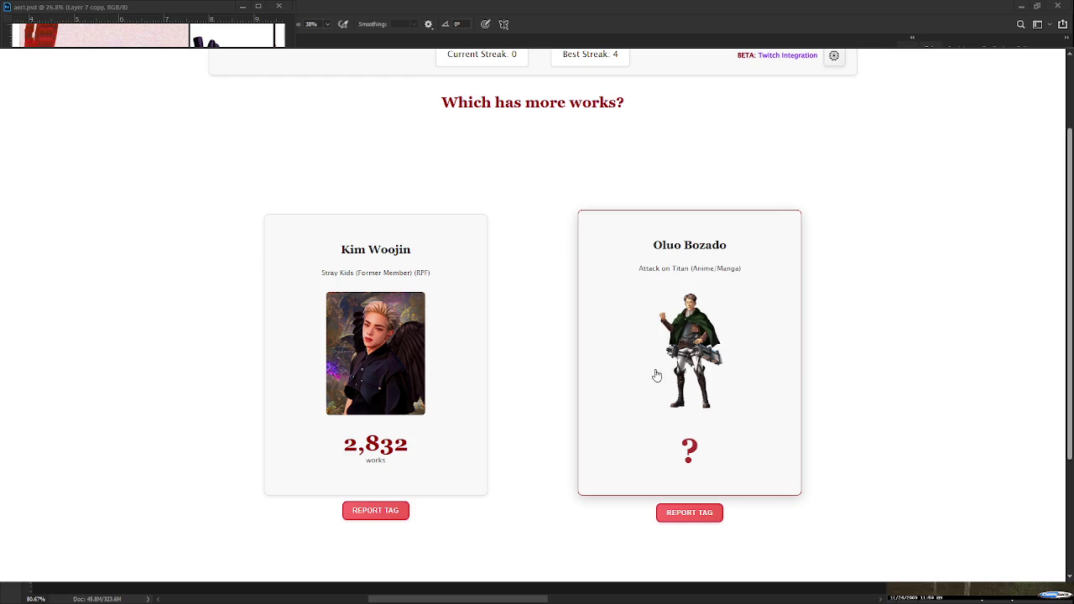
click(655, 418)
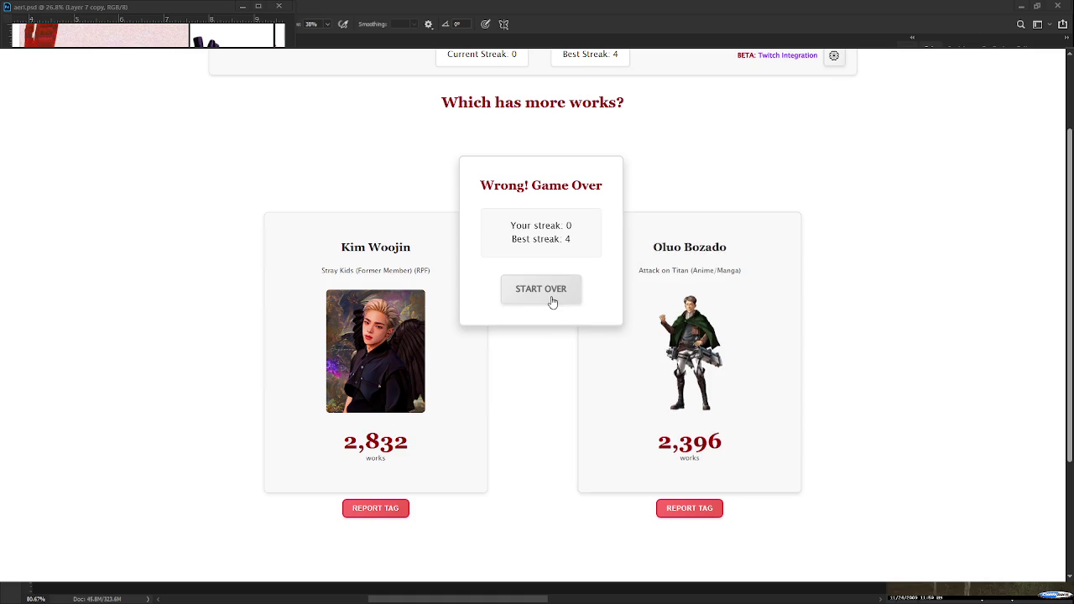
click(540, 294)
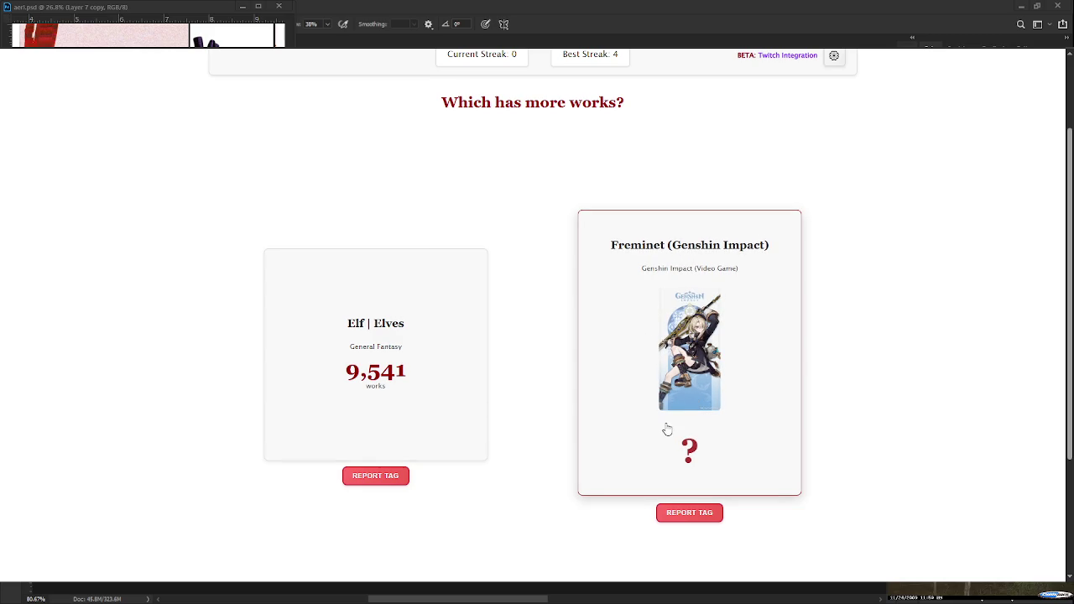
click(640, 420)
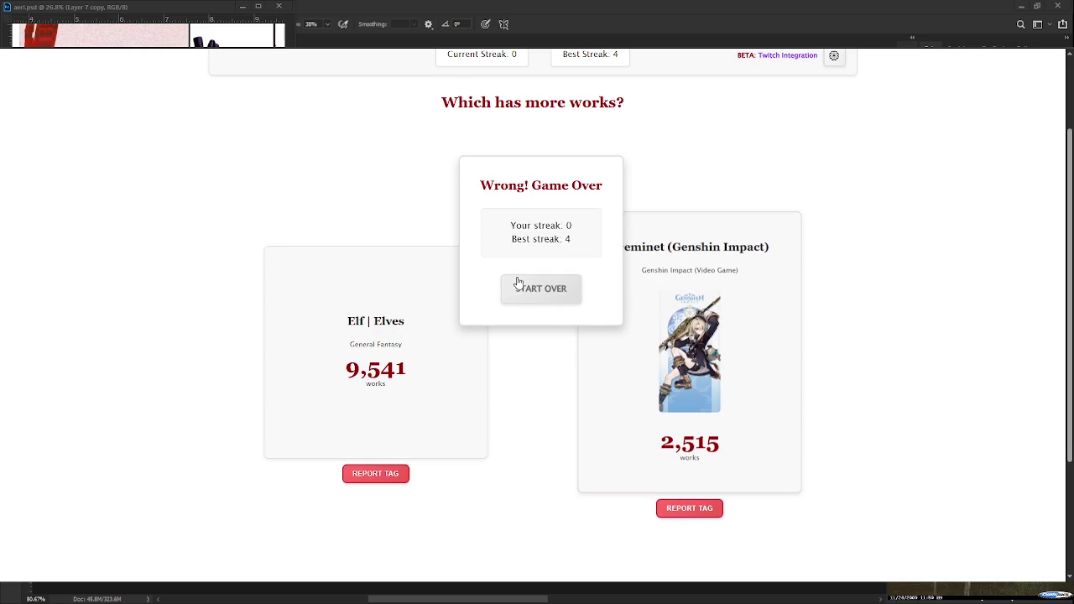
- Start over, pick Lan Yuan twice and Vox Akuma for streak 3, then lose on Park Humin
click(519, 281)
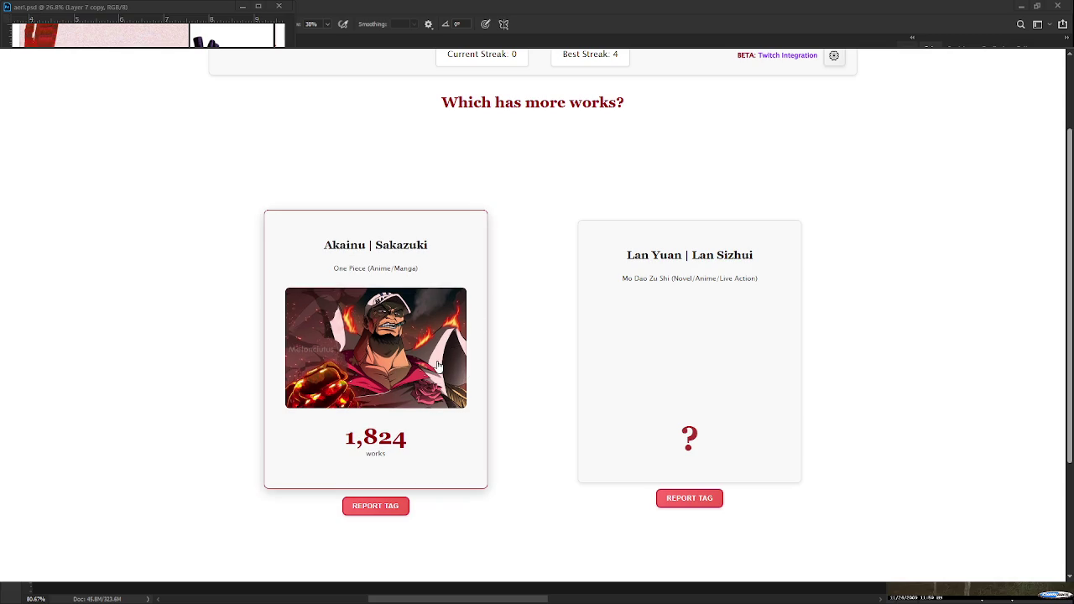
click(684, 359)
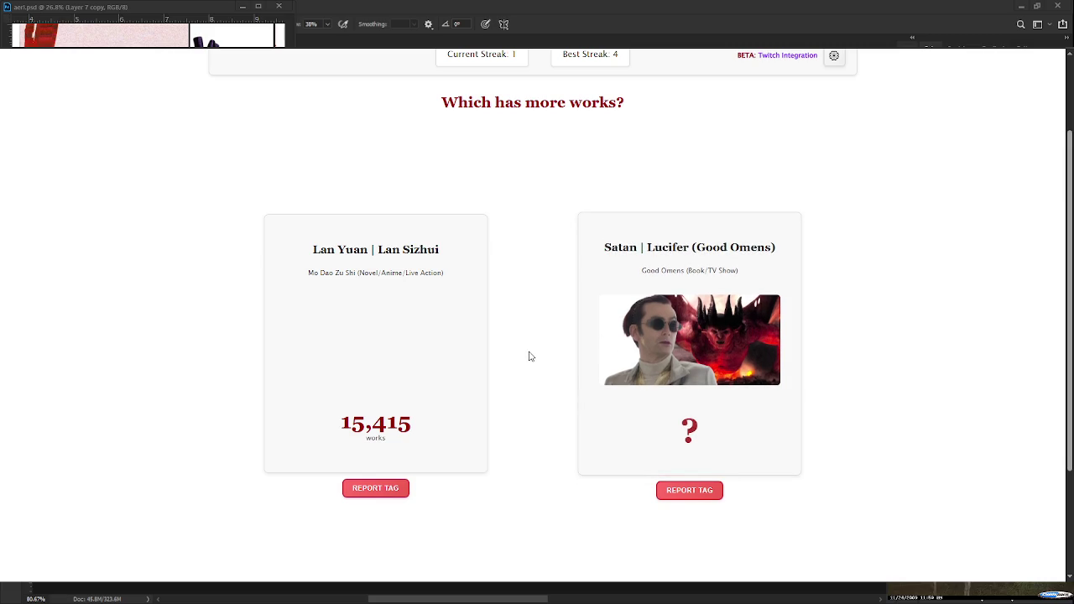
click(379, 428)
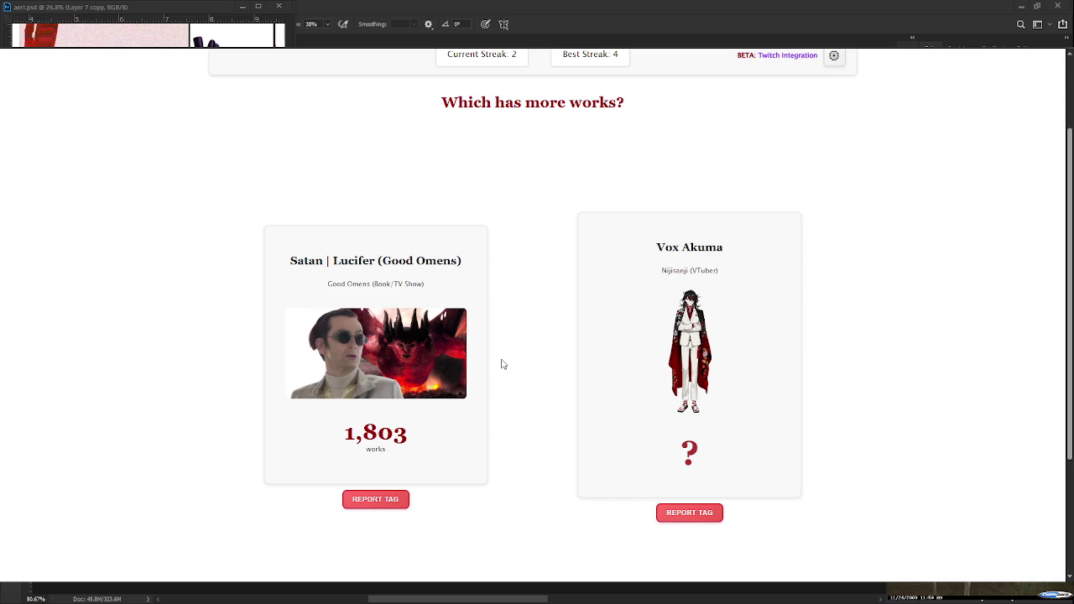
click(693, 357)
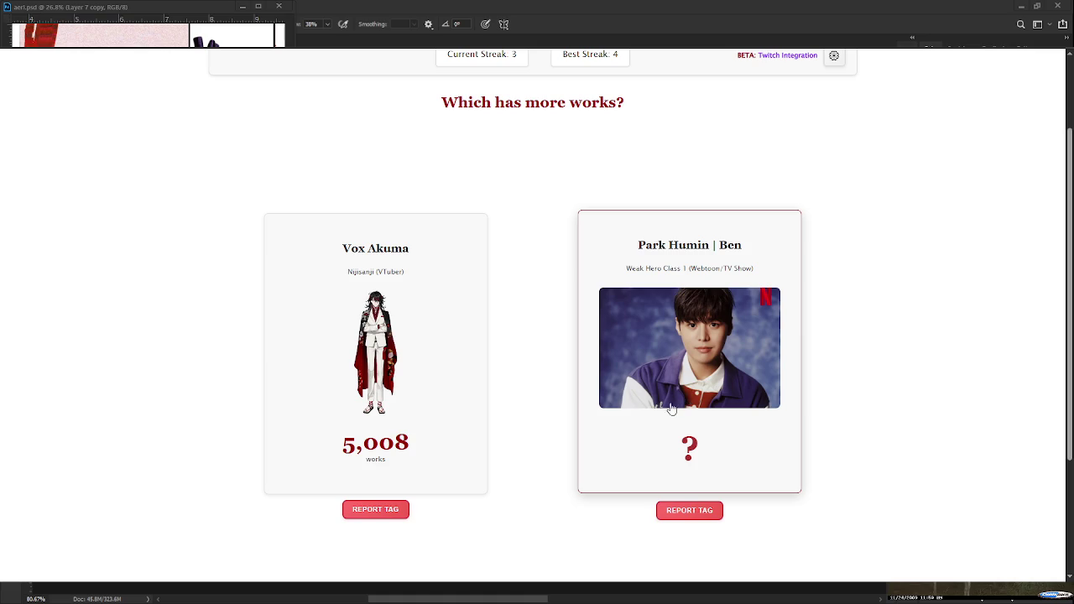
click(616, 434)
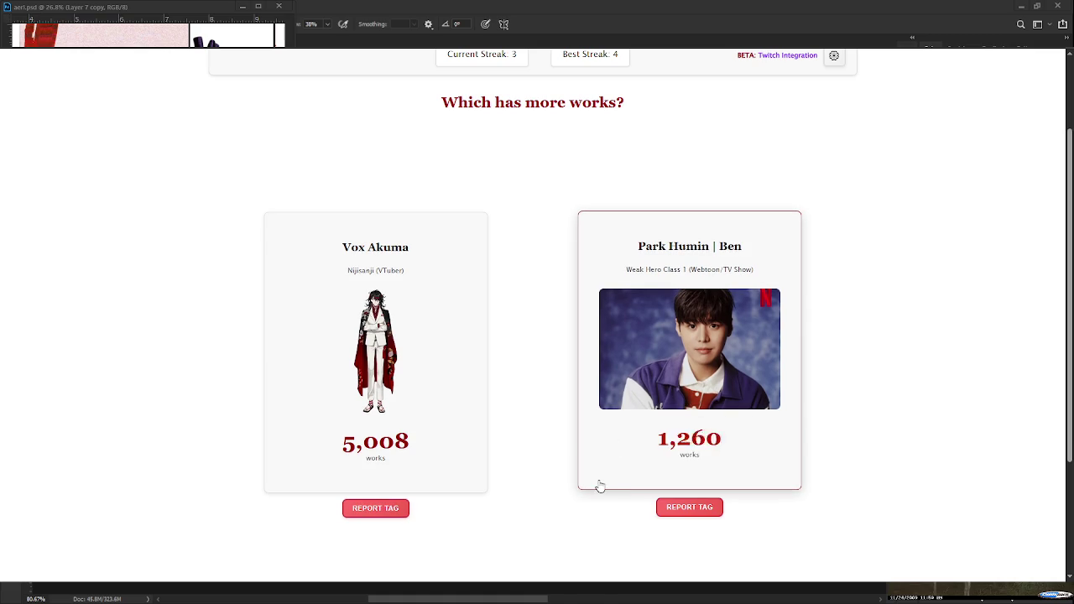
- Start over, lose picking James Vega over Kim Taerae, and begin another game
click(530, 295)
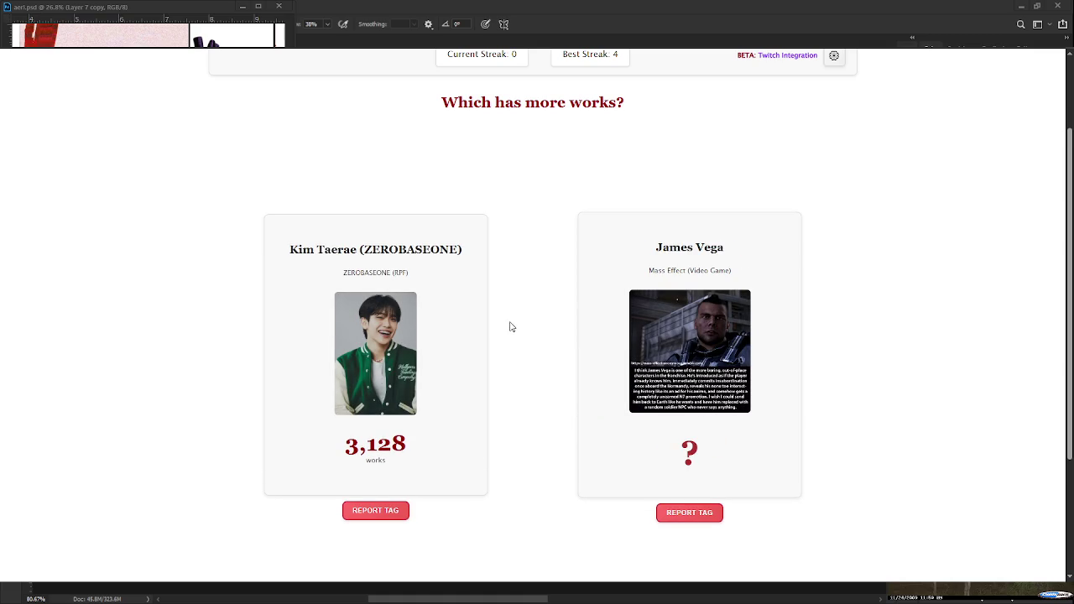
click(678, 395)
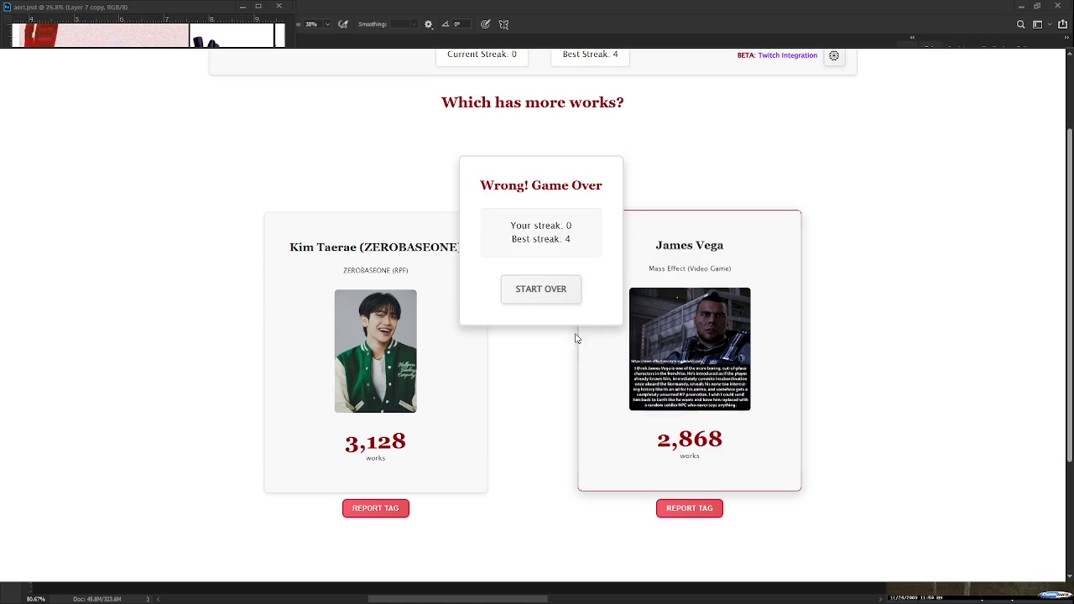
click(560, 296)
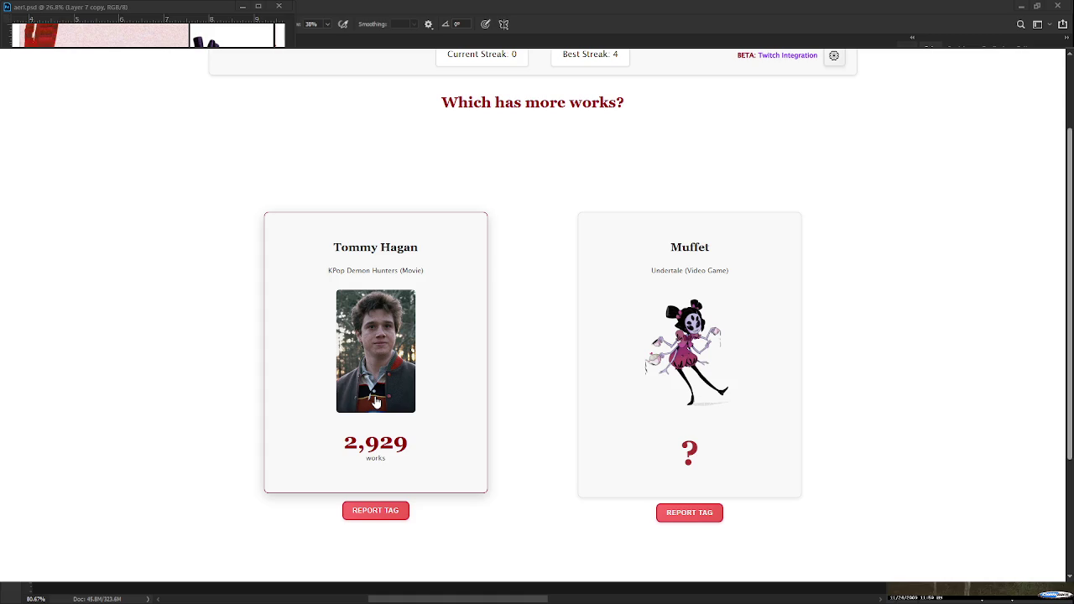
- Pick Muffet (2,080 works) over Tommy Hagan (2,929), ending the game at streak 0
click(719, 404)
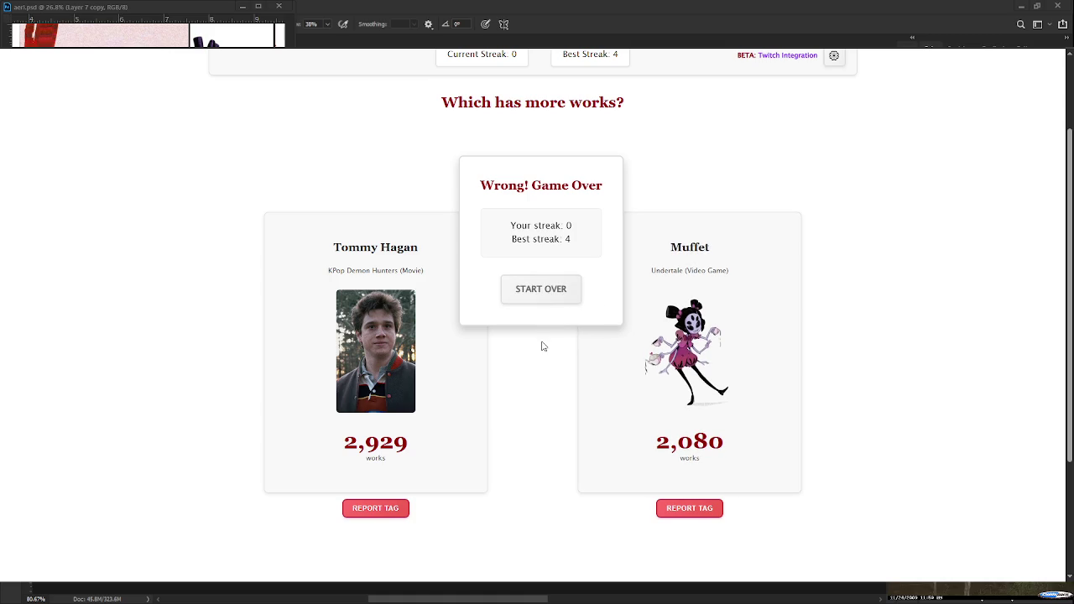
- Start over, pick GeorgeNotFound twice, Veronica Mars, Iris Amicitia, Maryse Lightwood for streak 5, then lose to Echo
click(550, 296)
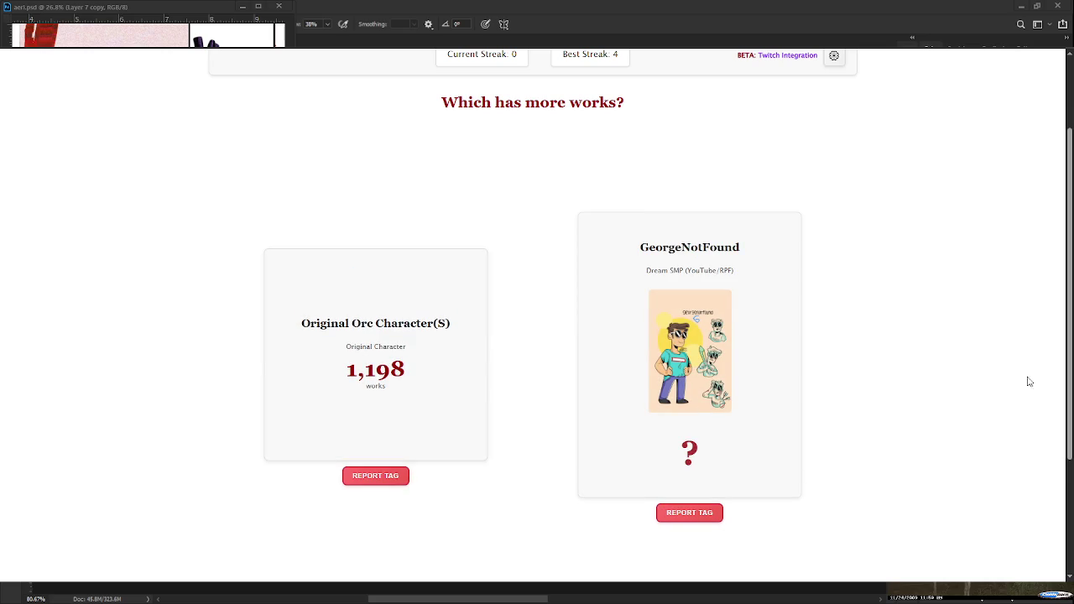
click(745, 391)
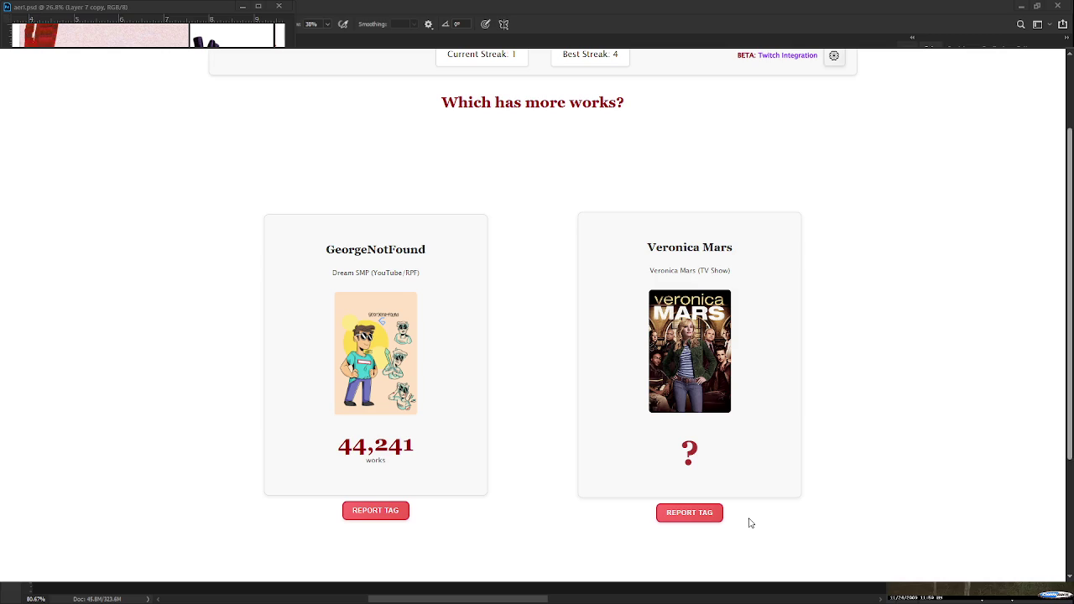
click(324, 302)
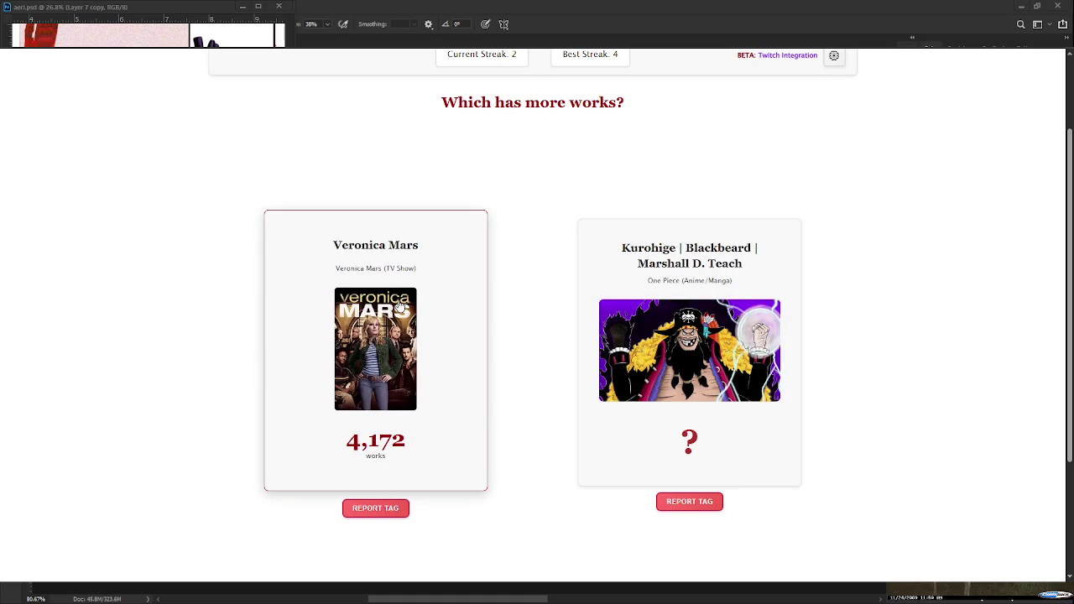
click(391, 348)
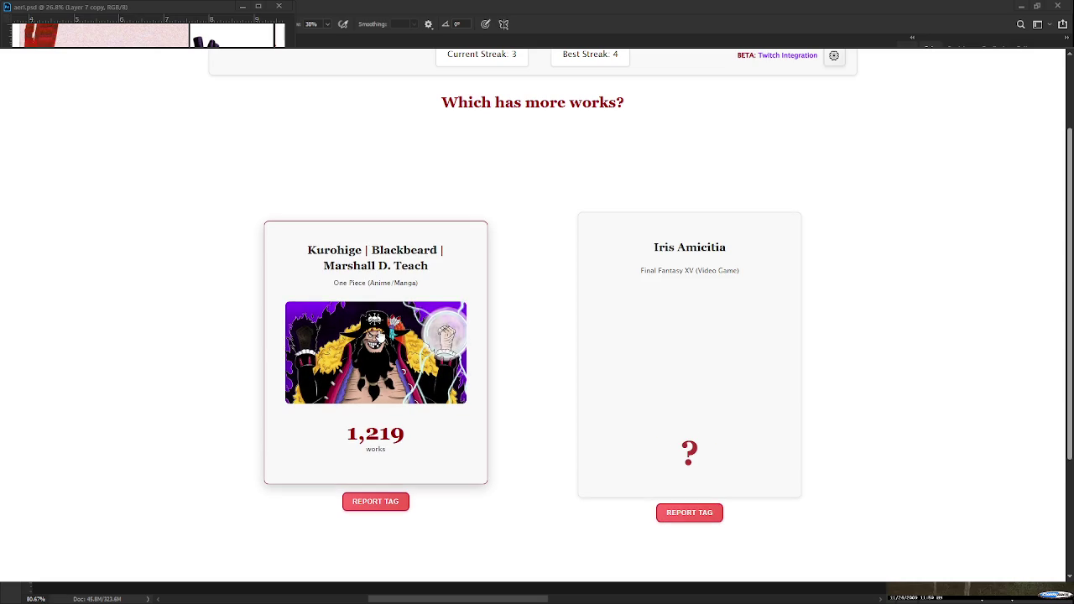
click(603, 453)
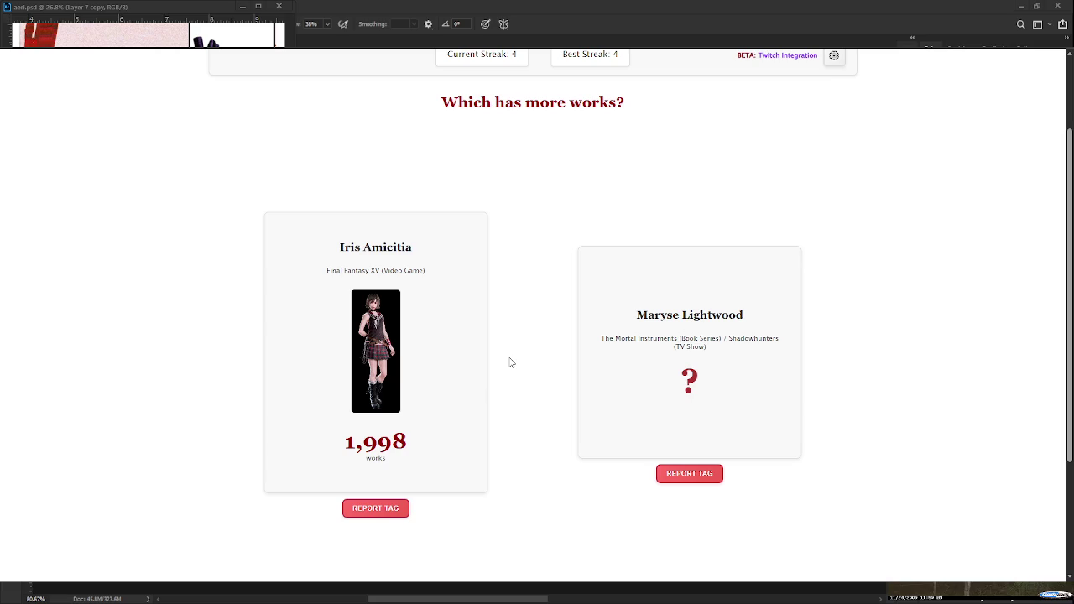
click(679, 299)
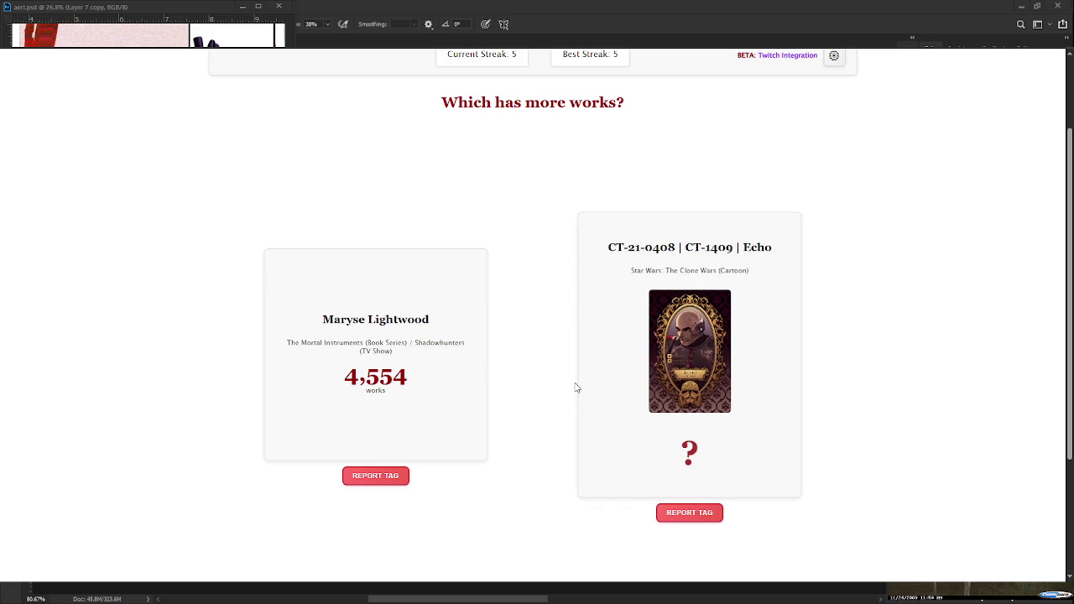
click(623, 377)
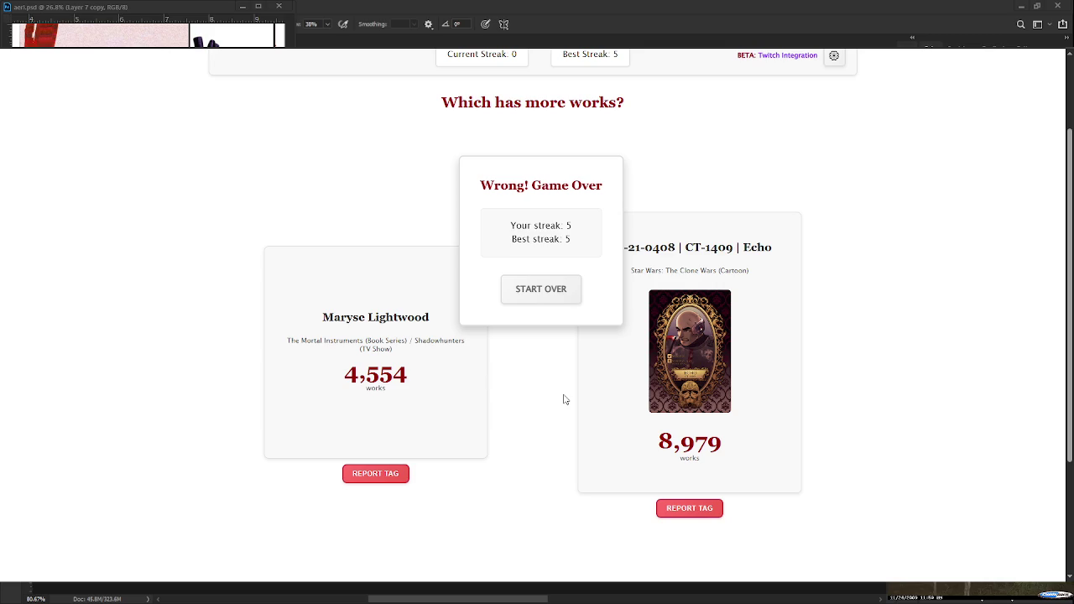
- Start over, win twice with Petunia Evans Dursley, then lose picking Gertrude Robinson
click(542, 295)
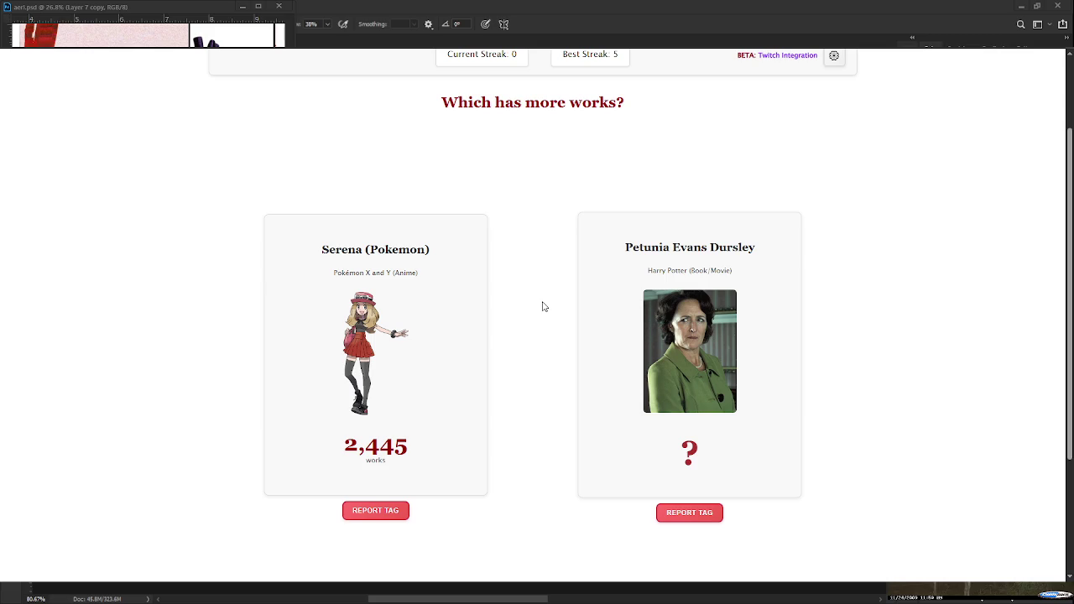
click(678, 388)
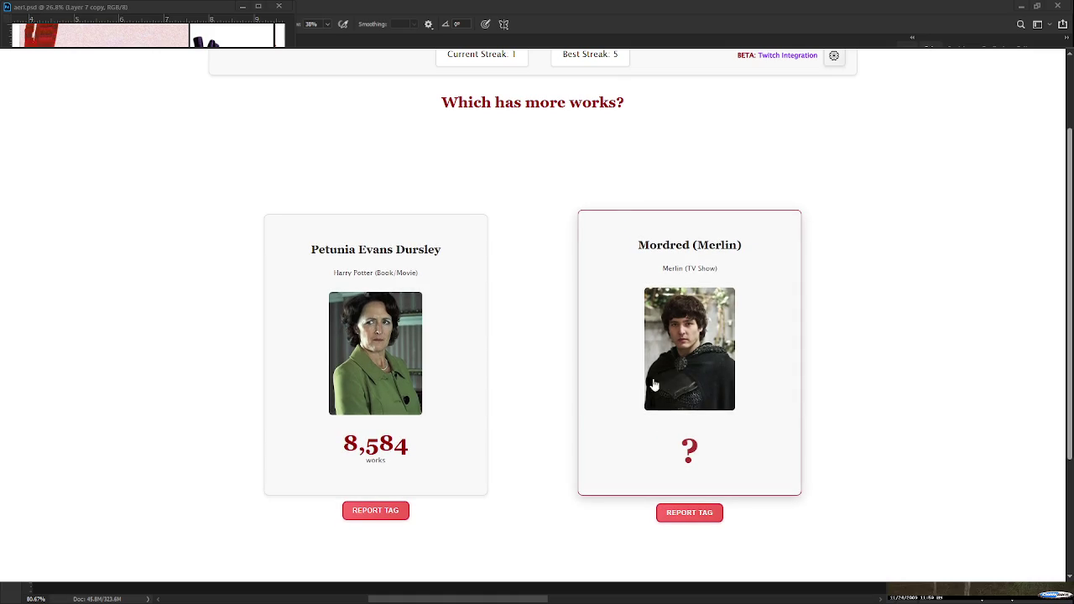
click(353, 359)
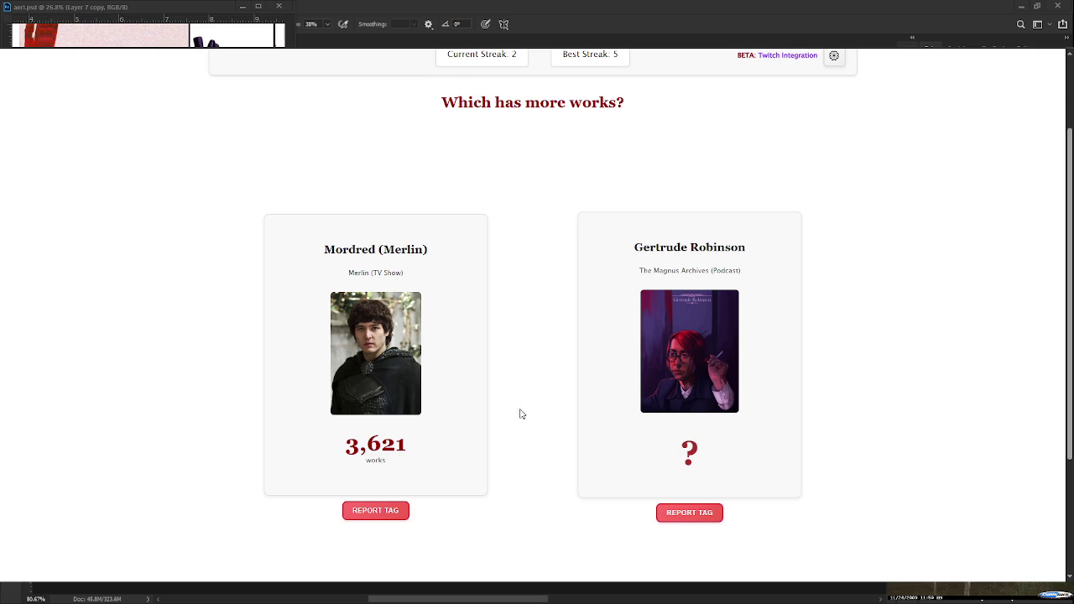
click(601, 403)
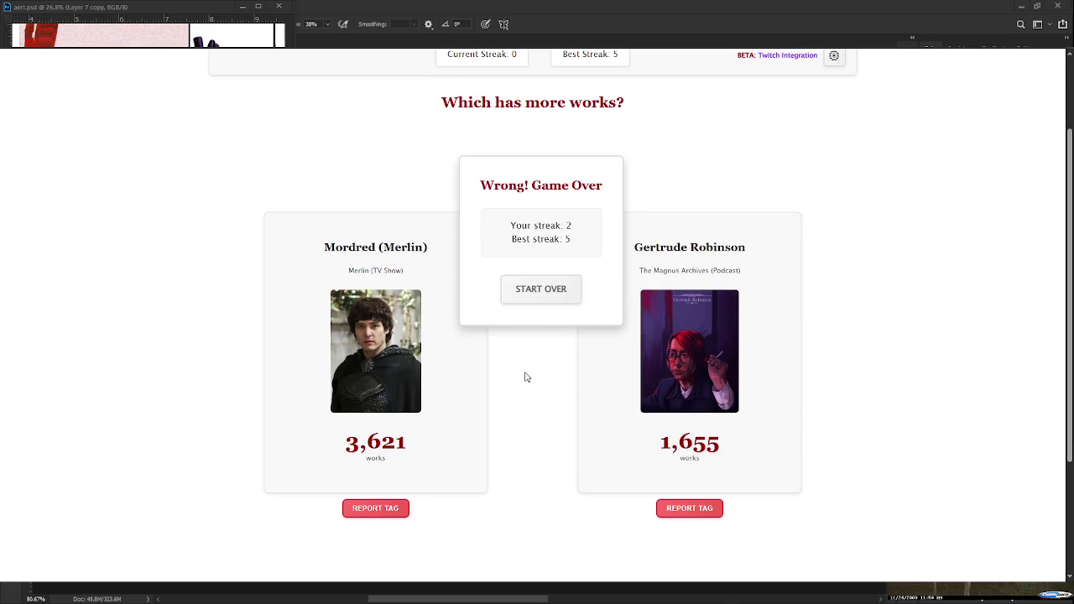
- Lose quick rounds on Olenna Tyrell, Harvey and Jody Mills, restarting each time to reach Roan vs Otoya Eita
click(532, 296)
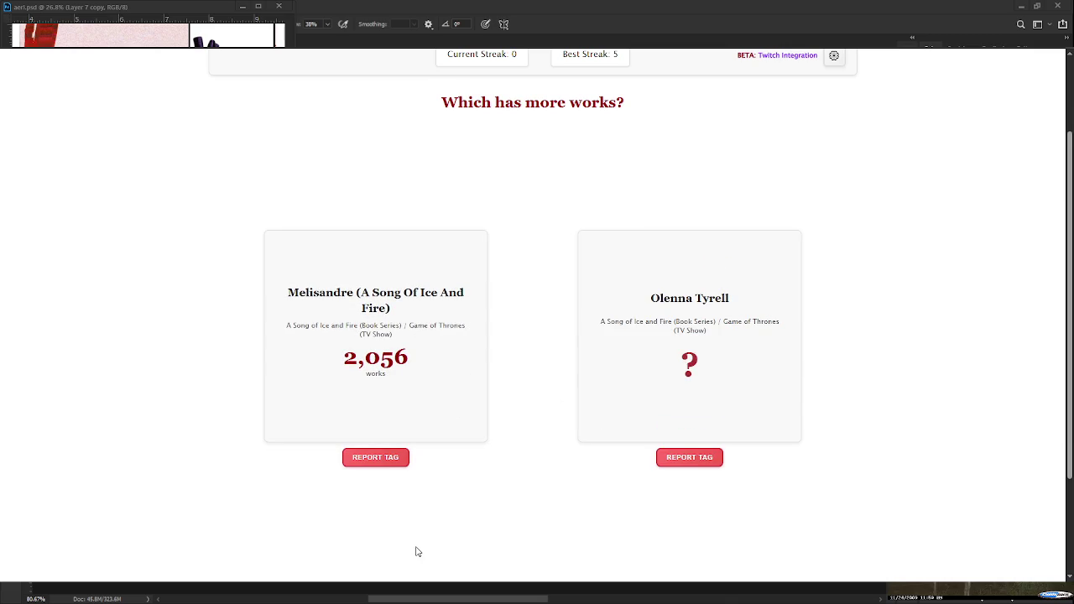
click(444, 347)
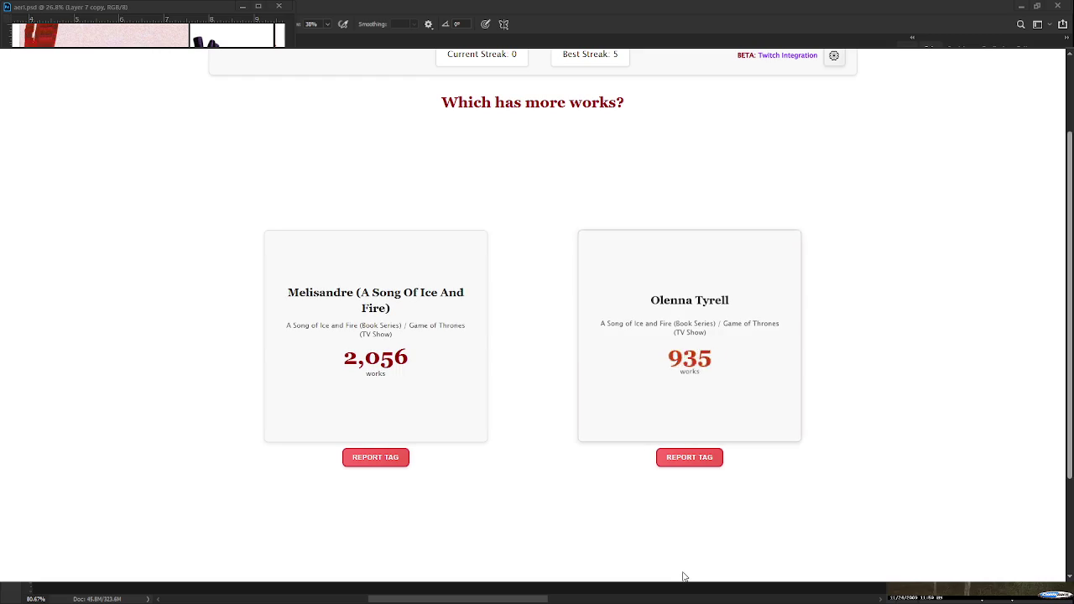
click(542, 288)
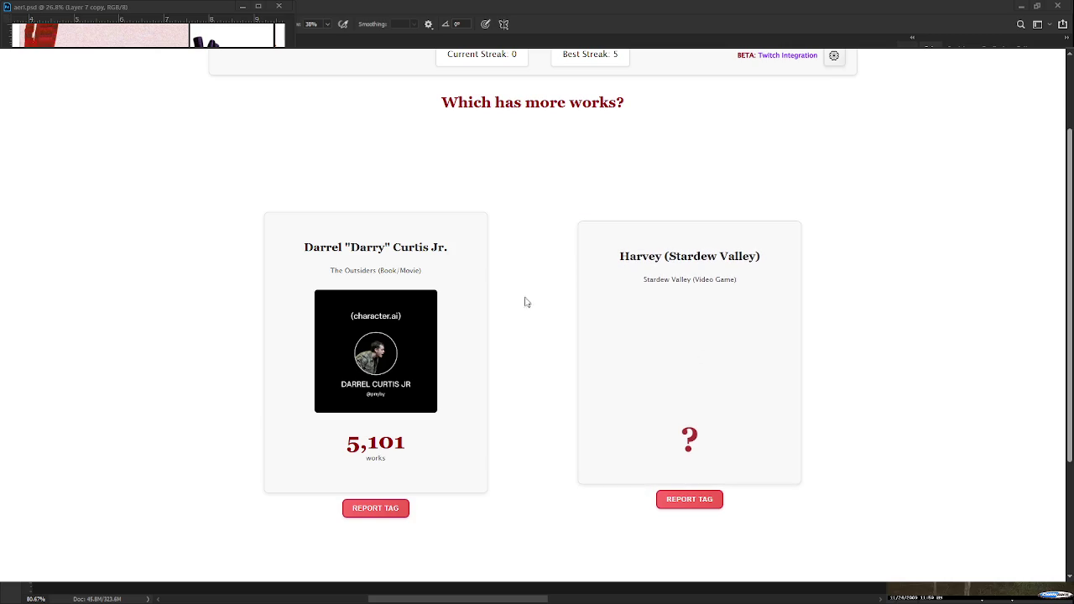
click(664, 391)
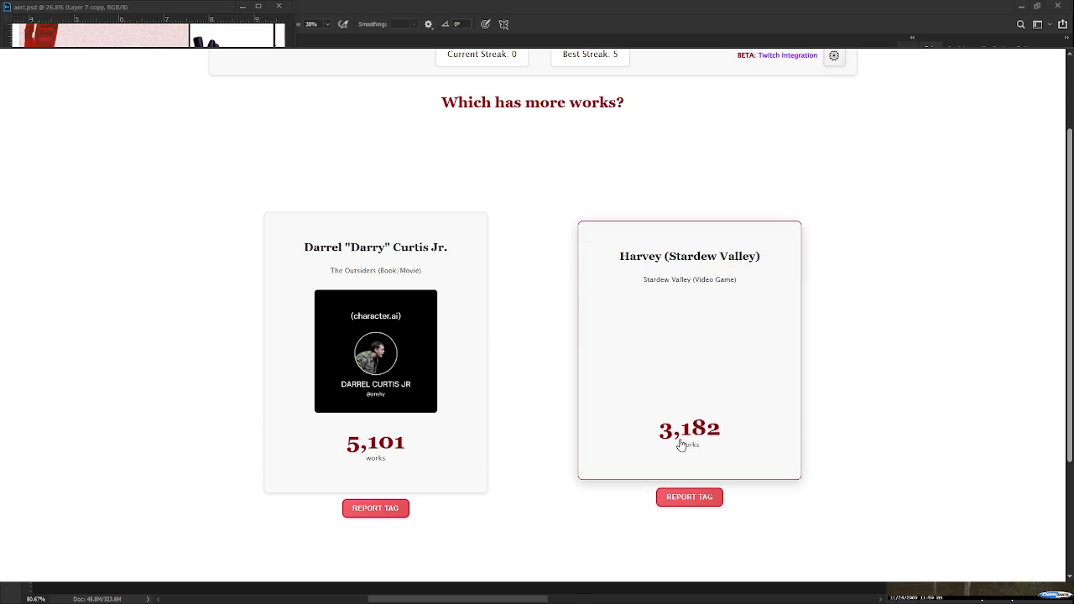
click(529, 284)
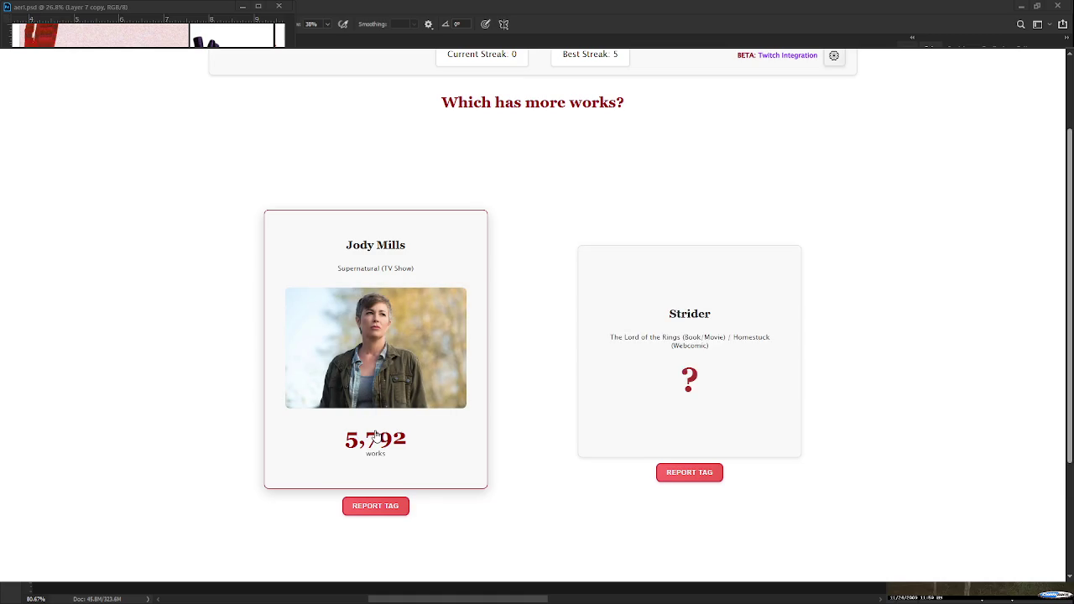
click(674, 408)
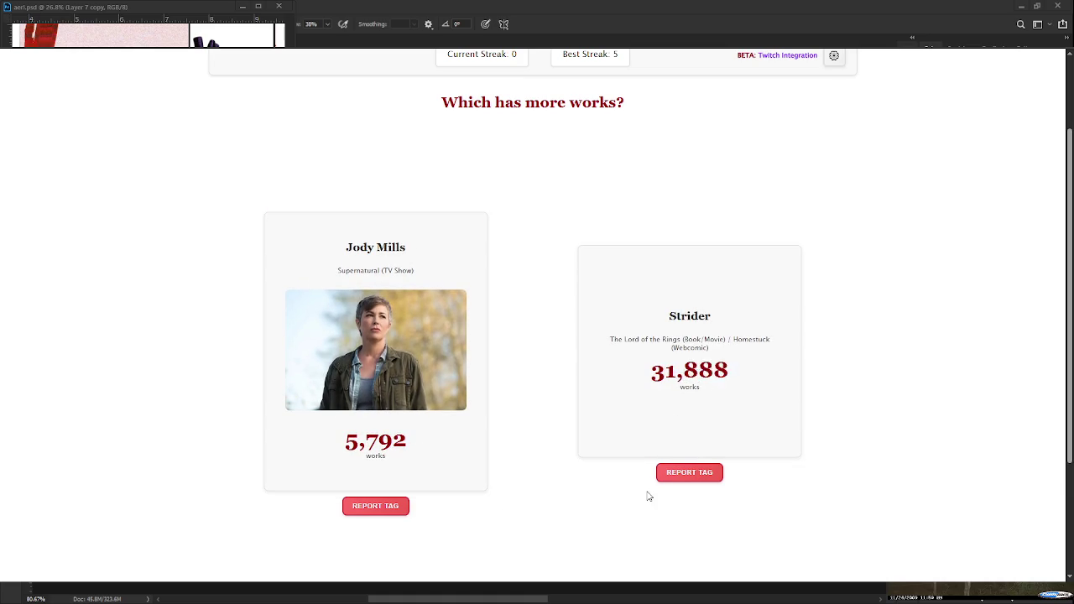
click(523, 290)
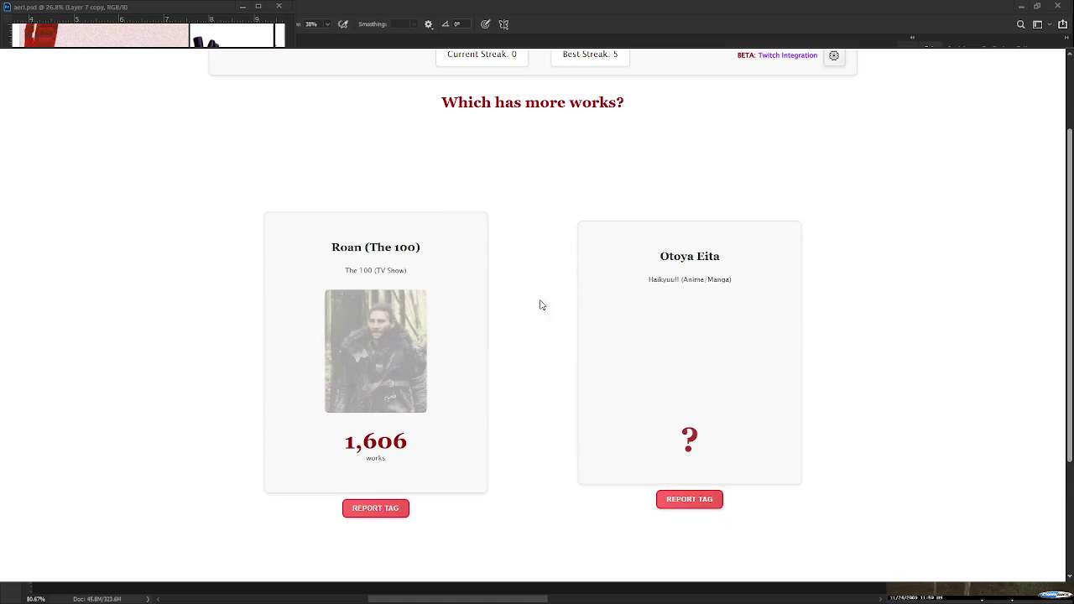
- Pick Otoya Eita, Bobby Singer twice, Yelena Belova, Jack twice for best streak 6, lose on Shinonome Ena, restart
click(671, 407)
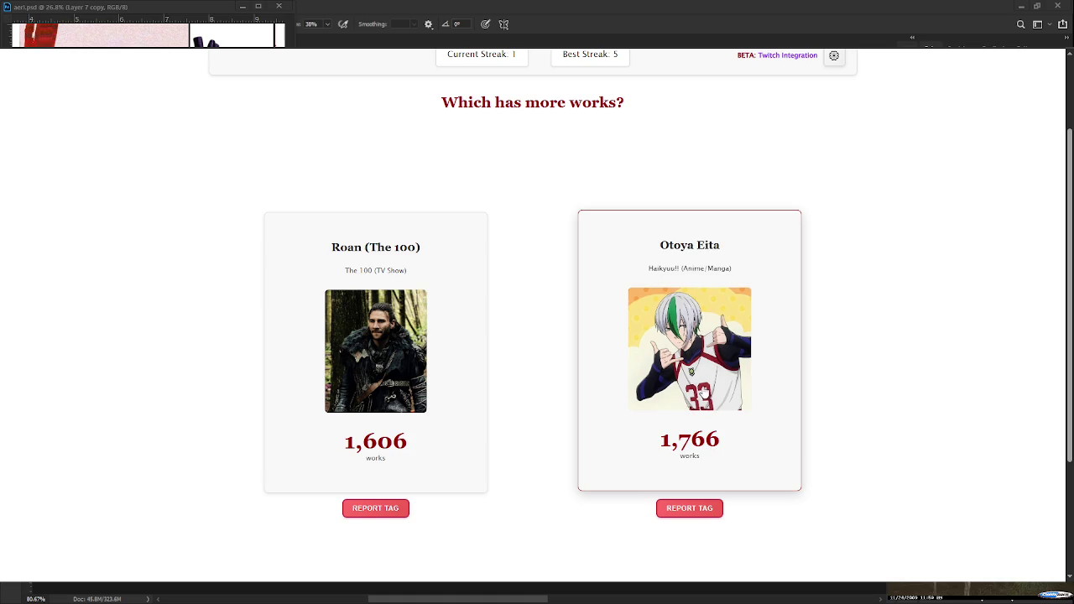
click(629, 340)
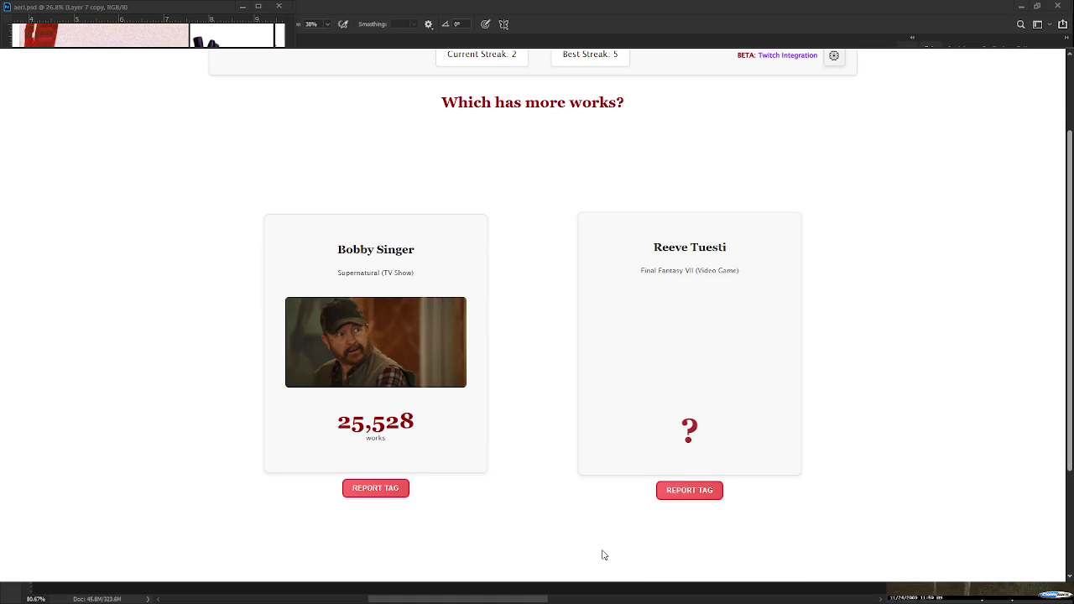
click(425, 434)
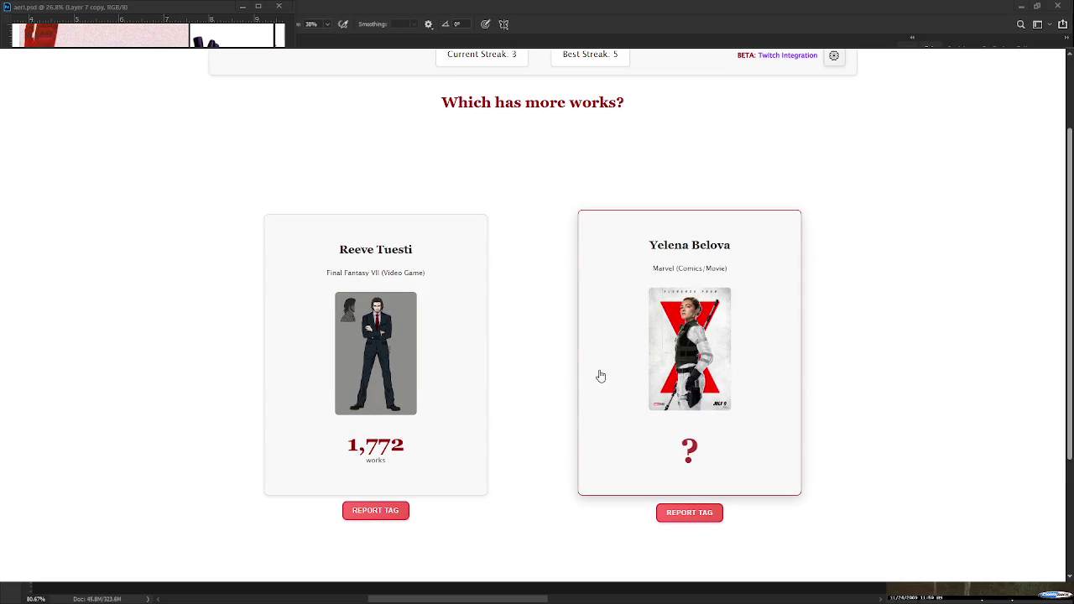
click(676, 371)
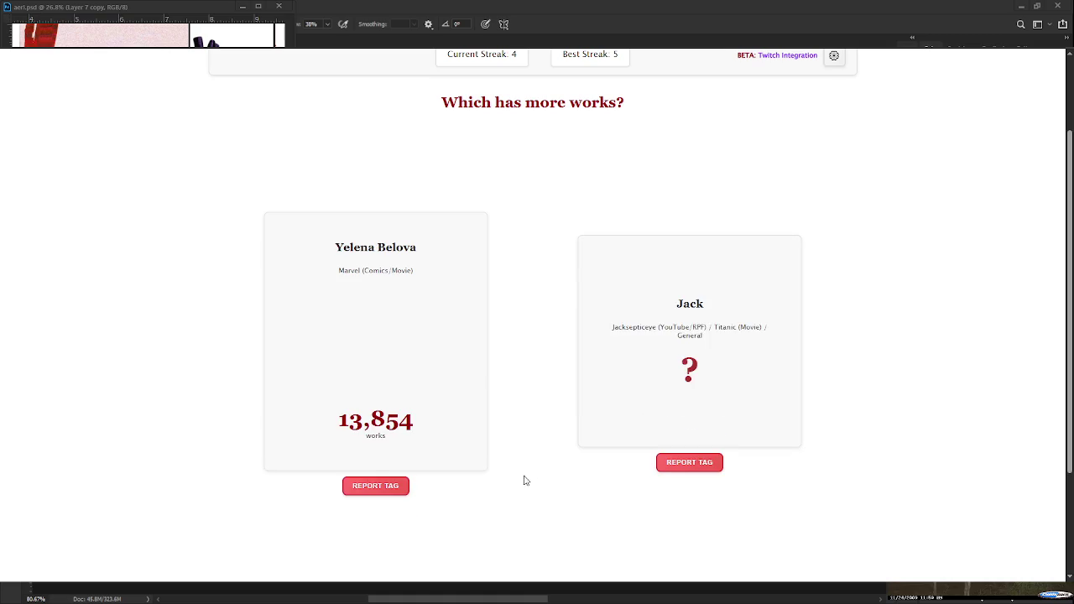
click(690, 378)
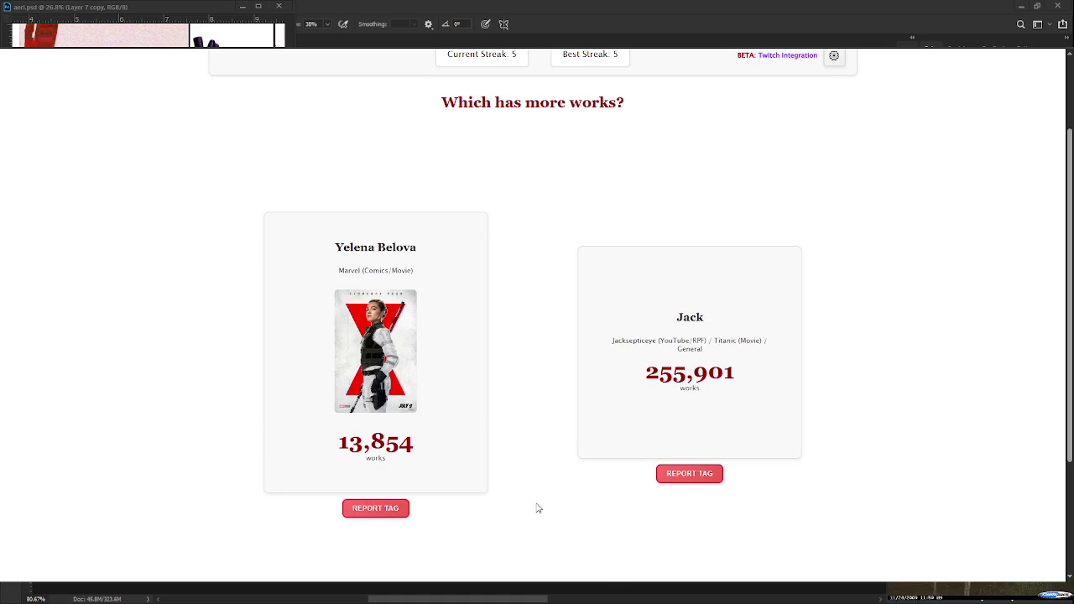
click(274, 333)
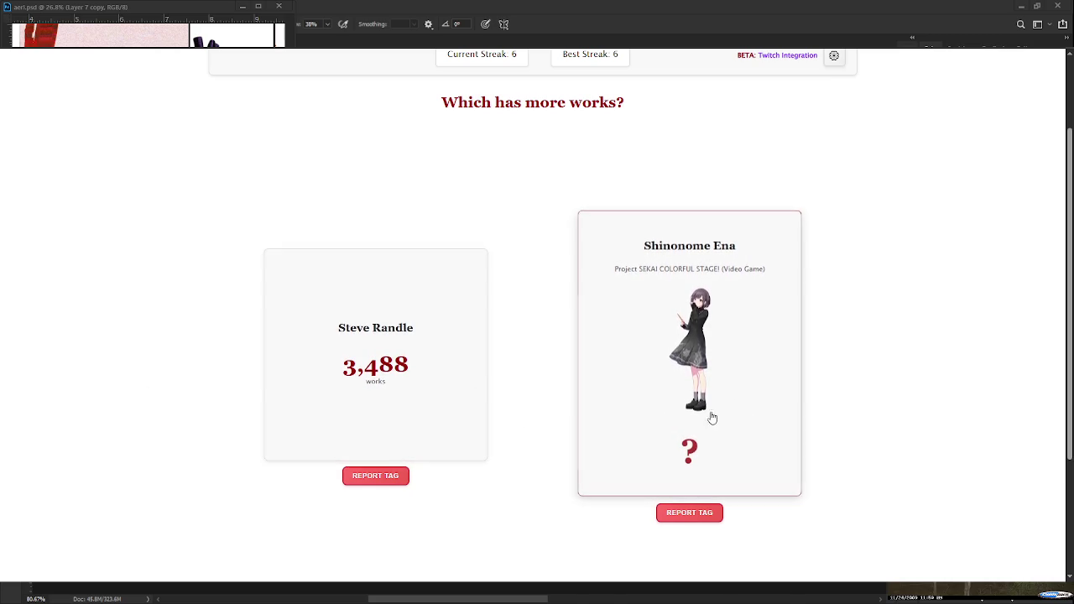
click(589, 374)
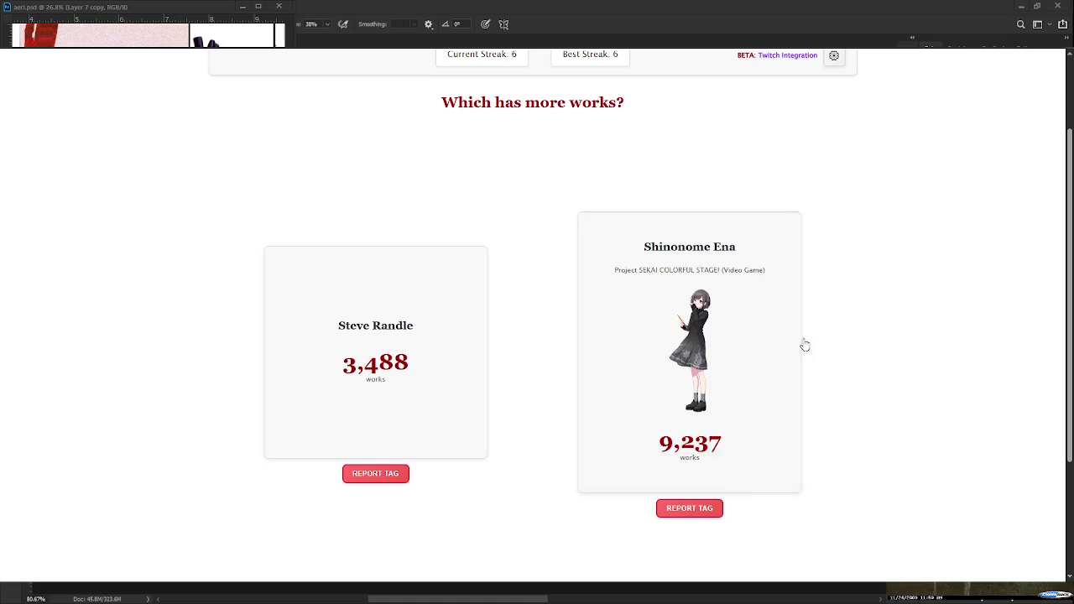
click(543, 295)
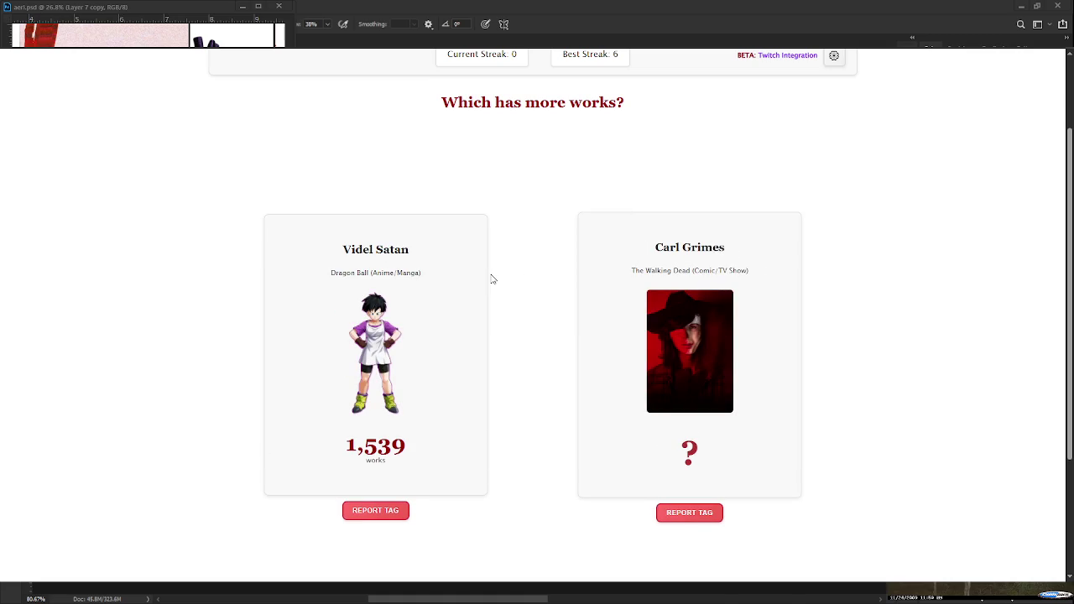
- Guess Carl Grimes, Caitlin Snow, then Kanzaki Aoi; after the loss, start a new game
click(664, 435)
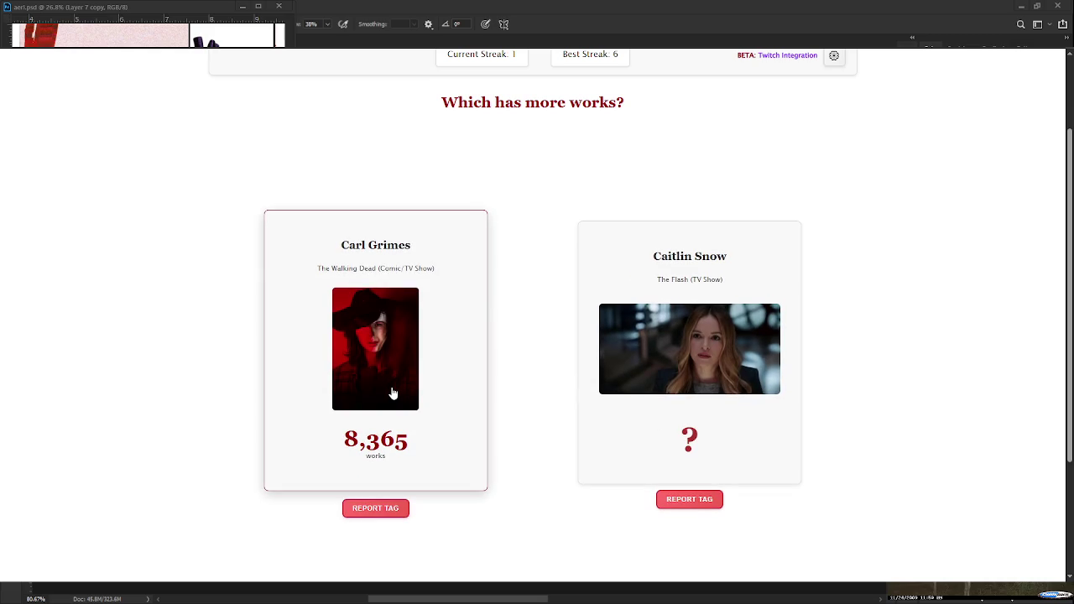
click(743, 408)
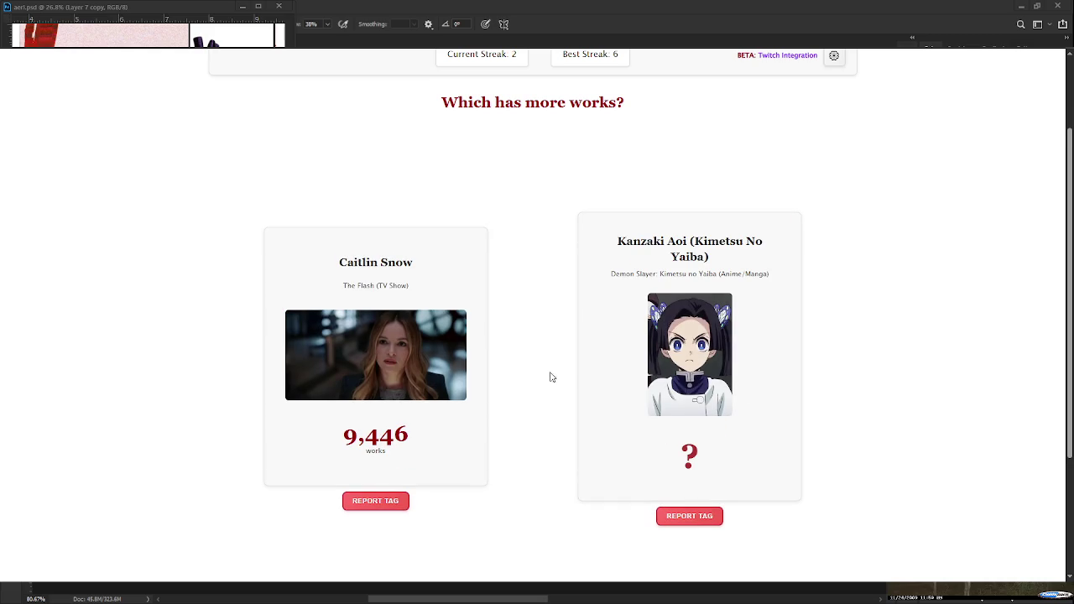
click(604, 377)
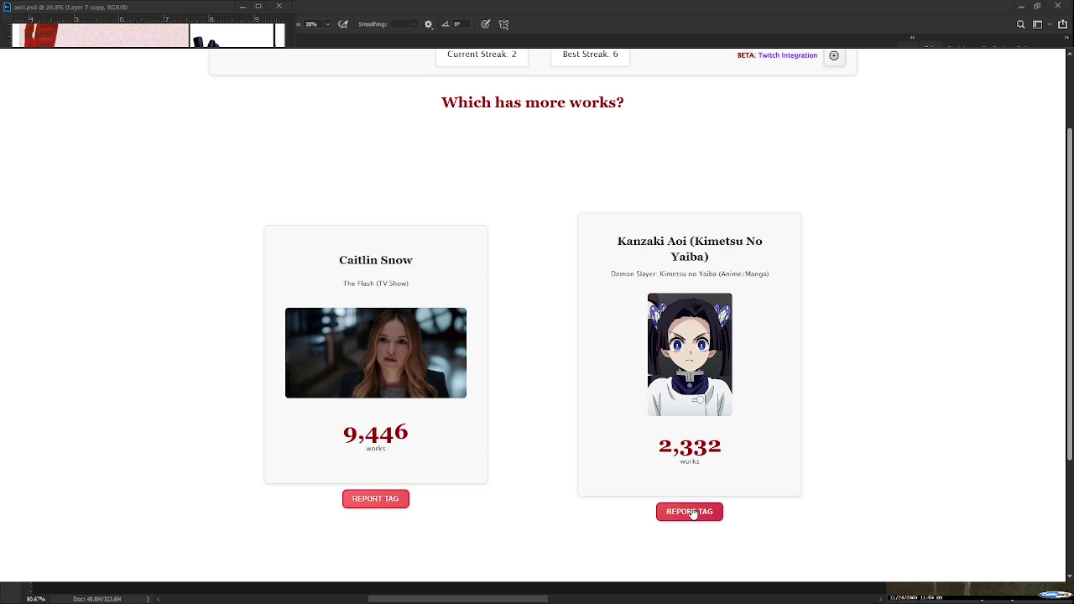
click(518, 288)
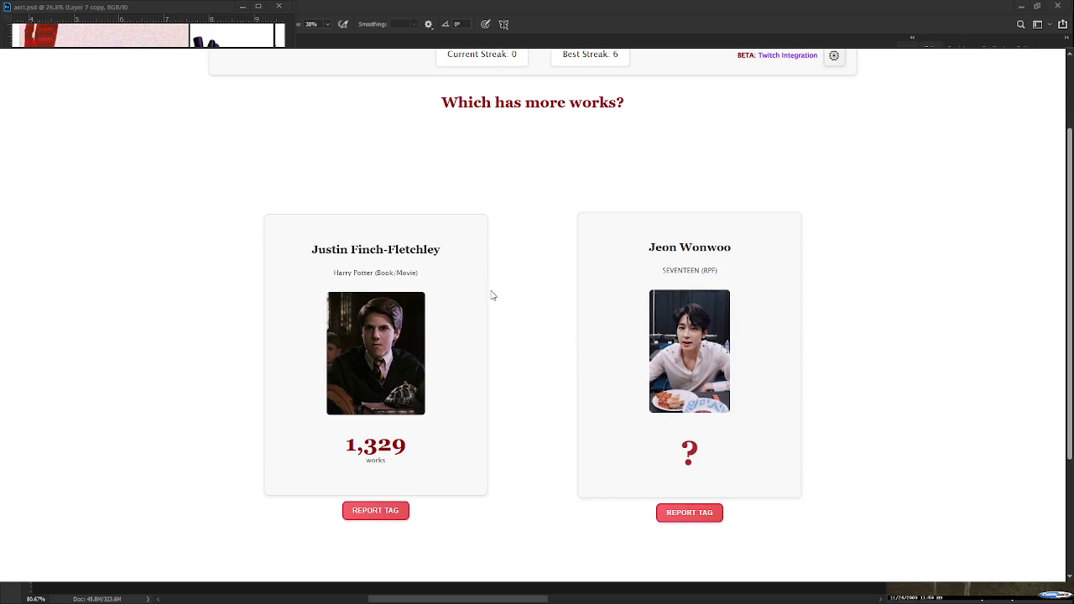
- Pick Jeon Wonwoo over Justin, Glimmer over Past One For All Users, then Alhaitham
click(630, 358)
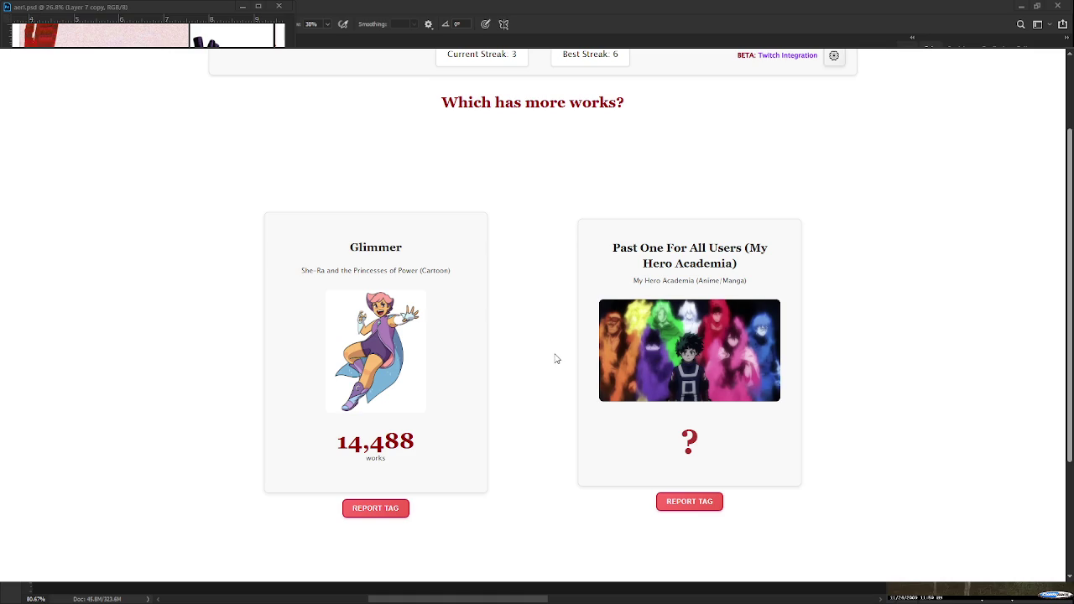
click(369, 466)
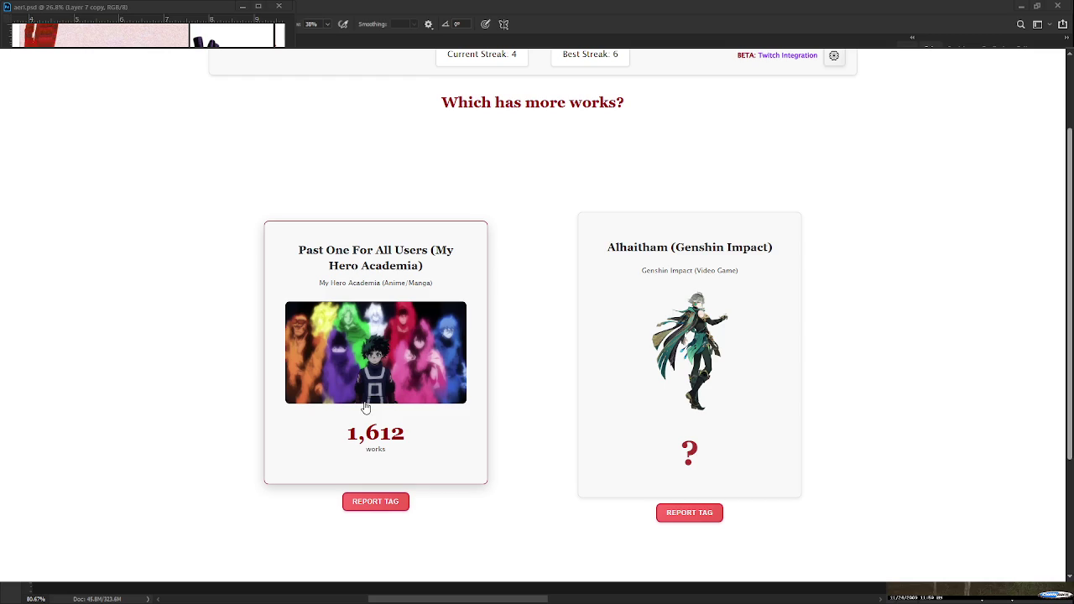
click(657, 398)
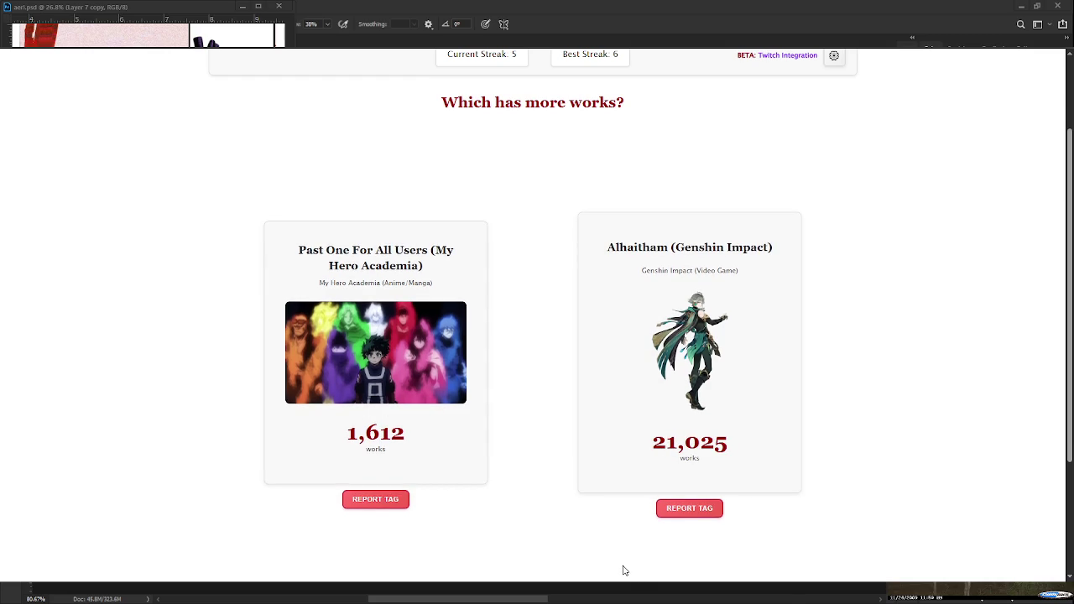